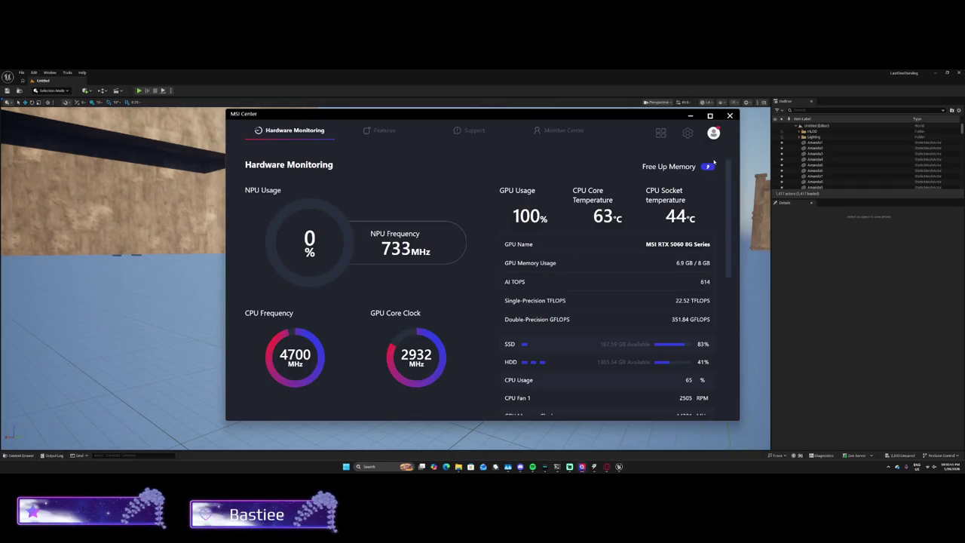
Step: Free up memory in MSI Center's Hardware Monitoring (8670 MB), then minimize MSI Center
left_click(708, 166)
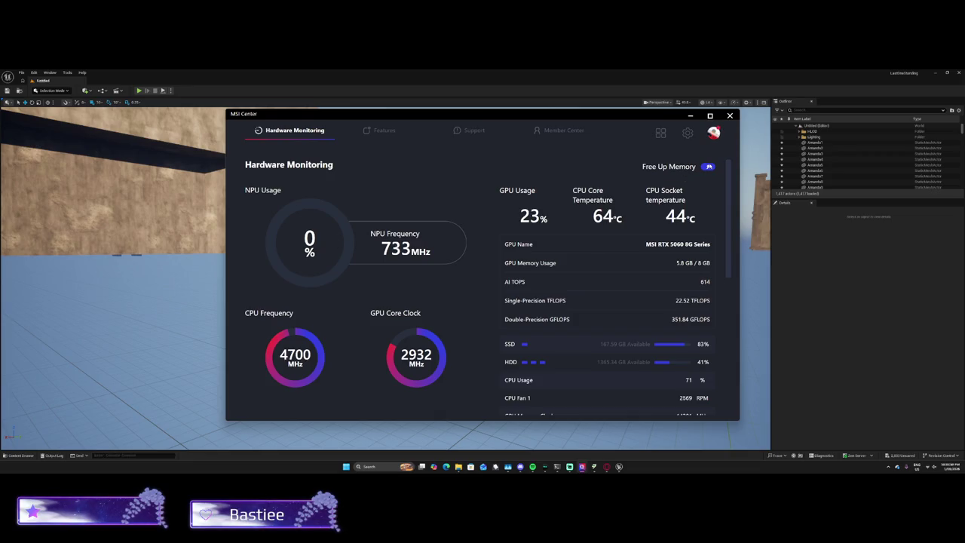
left_click(688, 116)
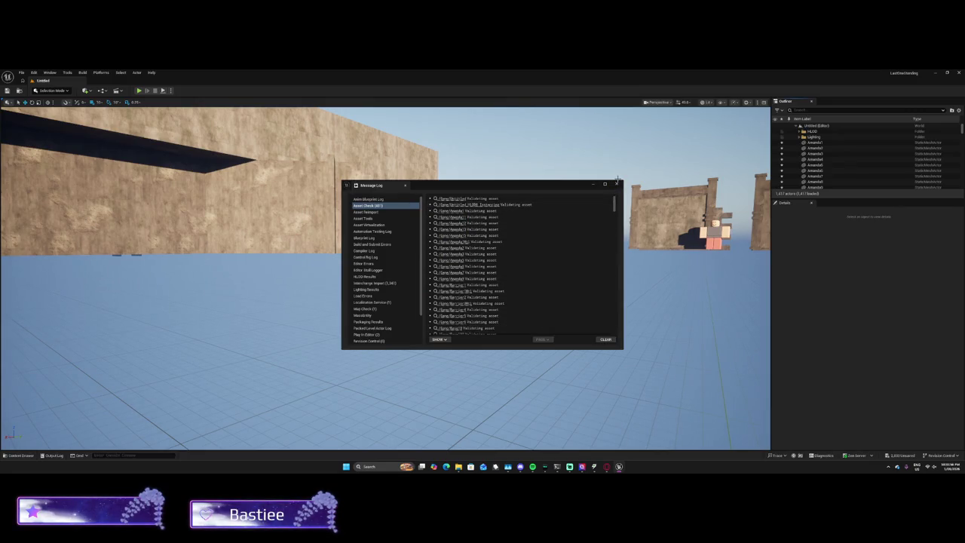
Step: Close the Message Log and fly the viewport into the foggy corridor with arches and railings
left_click(616, 183)
mouse_move(611, 248)
left_mouse_down()
mouse_move(542, 226)
mouse_move(528, 256)
mouse_move(512, 249)
mouse_move(558, 253)
left_mouse_up()
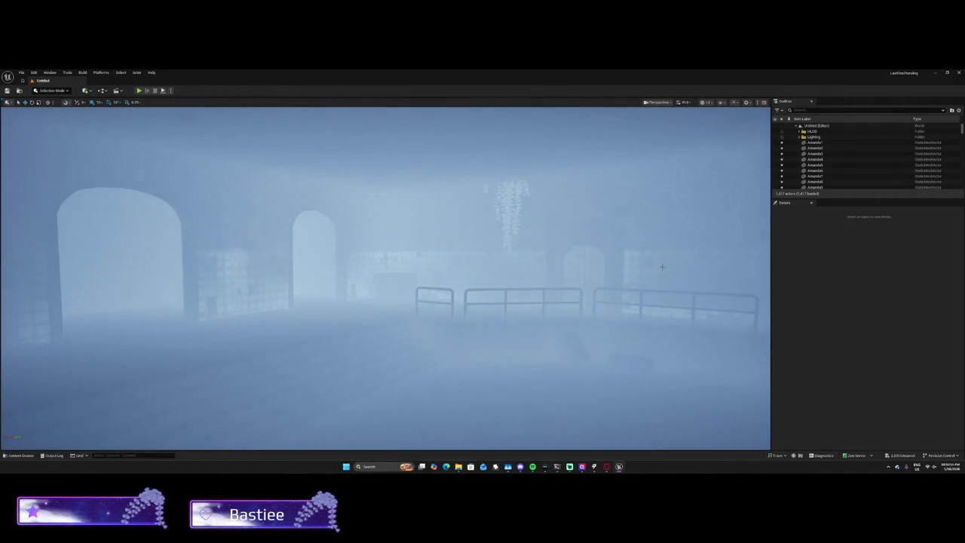
Step: Collapse the Outliner to the Untitled (Editor) root and preview the viewport through the Camera
left_click(798, 125)
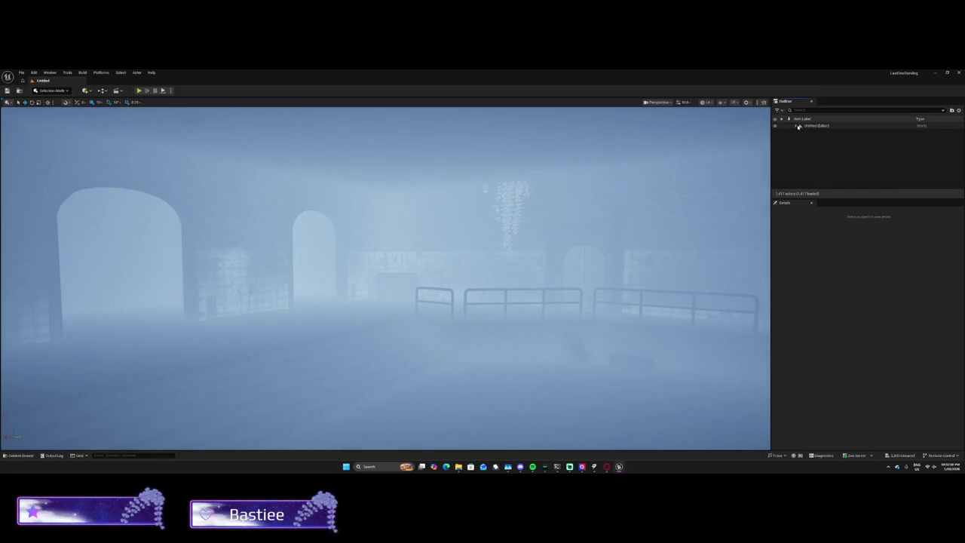
left_click(800, 126)
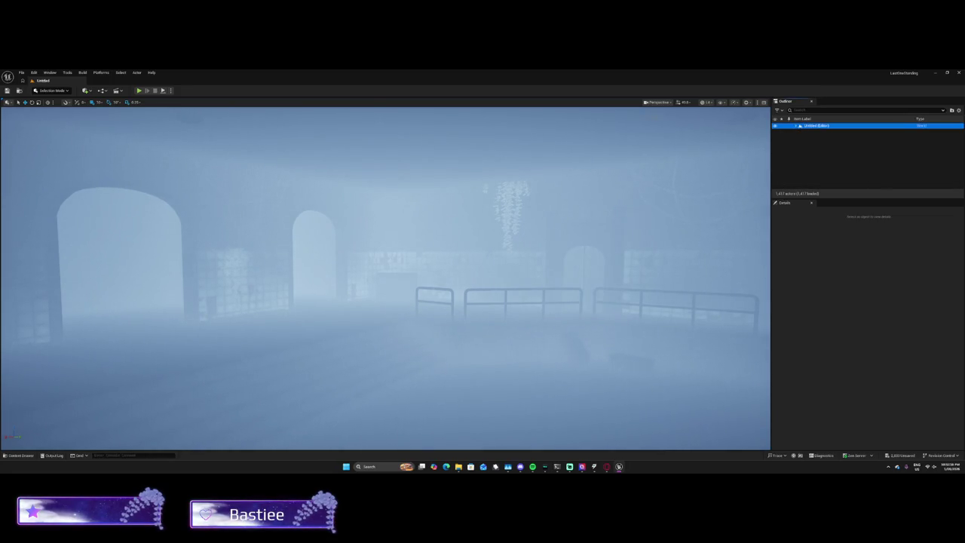
left_click(657, 102)
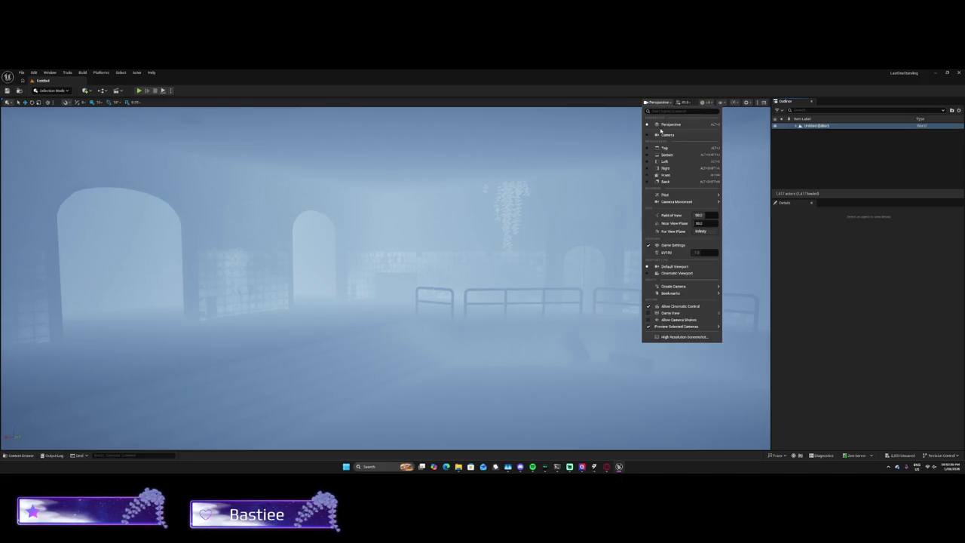
left_click(660, 134)
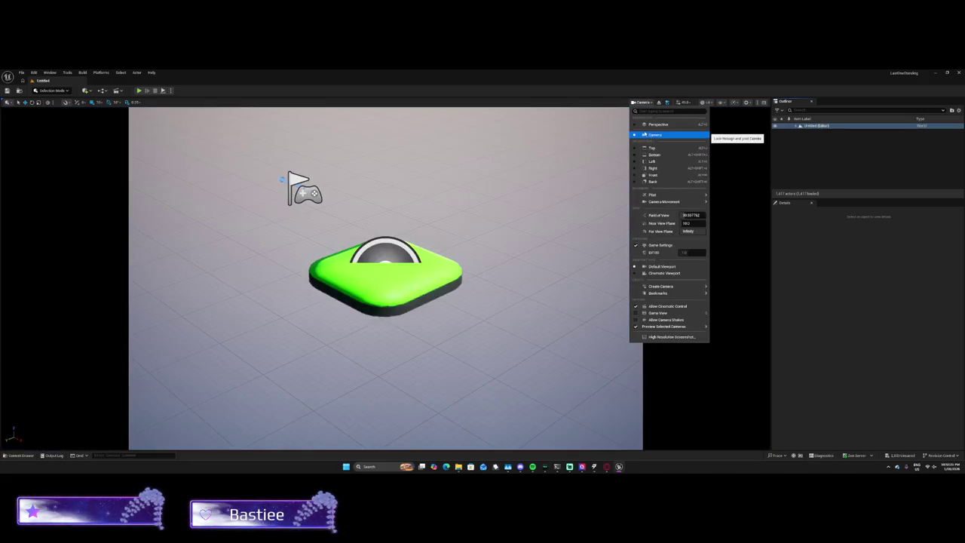
Step: Return the viewport to Perspective and open Project Settings from the Edit menu
left_click(642, 125)
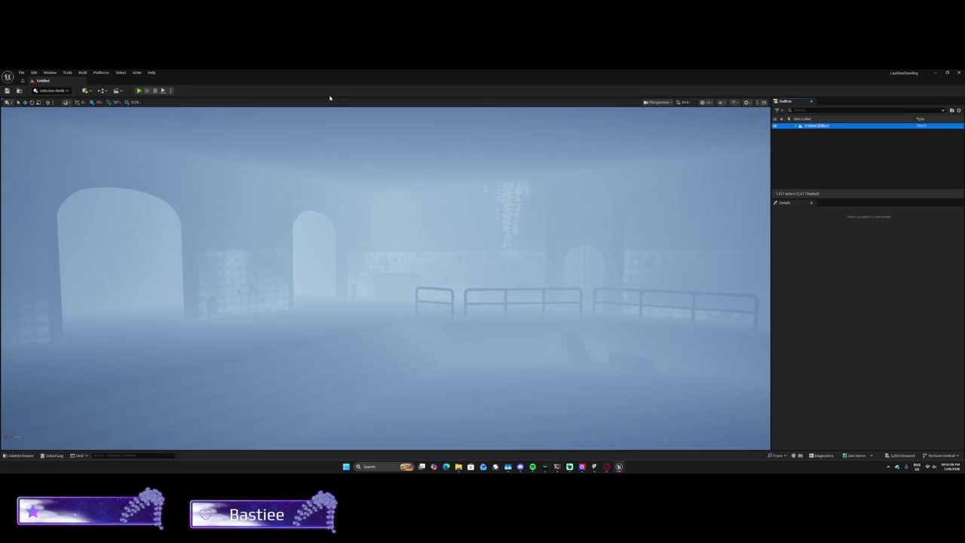
left_click(34, 72)
left_click(51, 160)
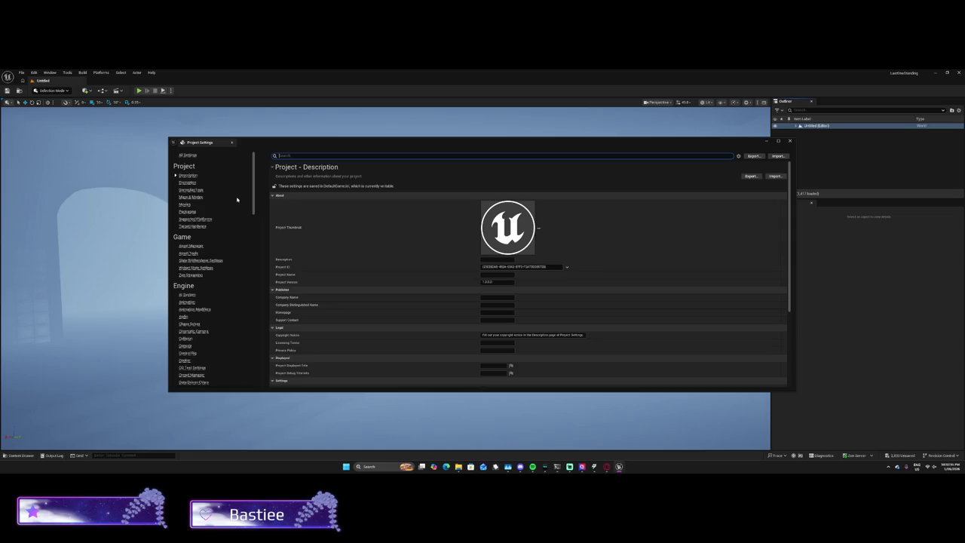
Step: Scroll the Project Settings categories and show the Engine – Physics page
scroll(233, 261, "down", 10)
scroll(233, 260, "down", 5)
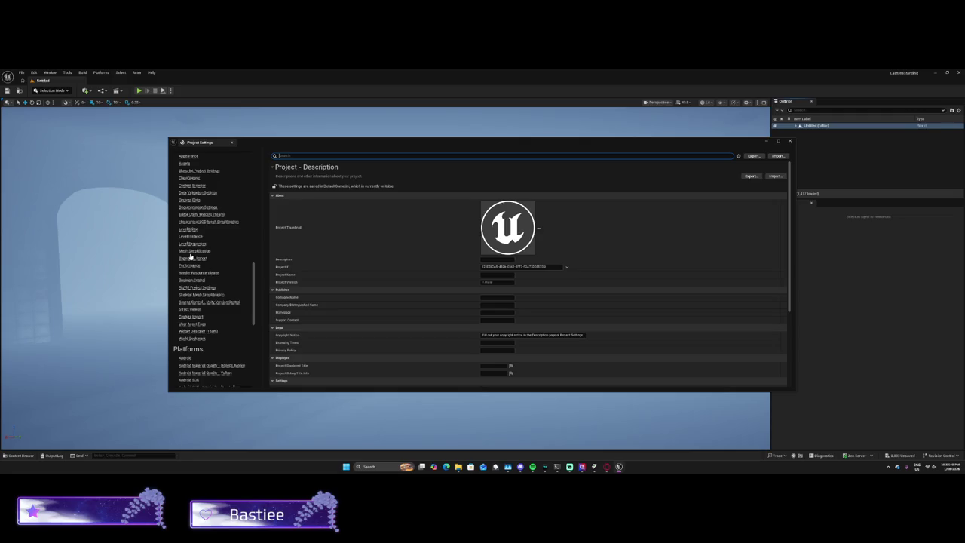
scroll(190, 257, "up", 5)
left_click(190, 223)
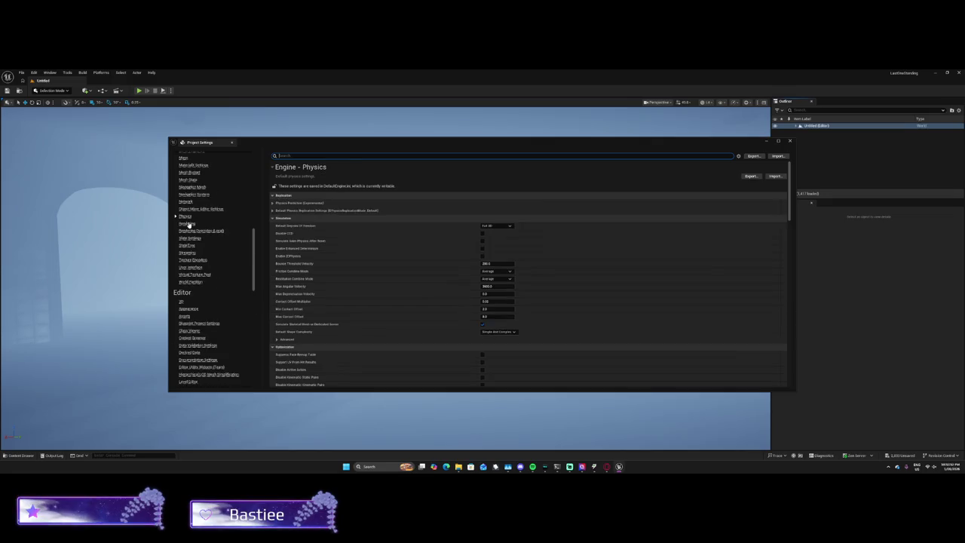
Step: Show the Engine – Rendering page in Project Settings
scroll(188, 224, "up", 1)
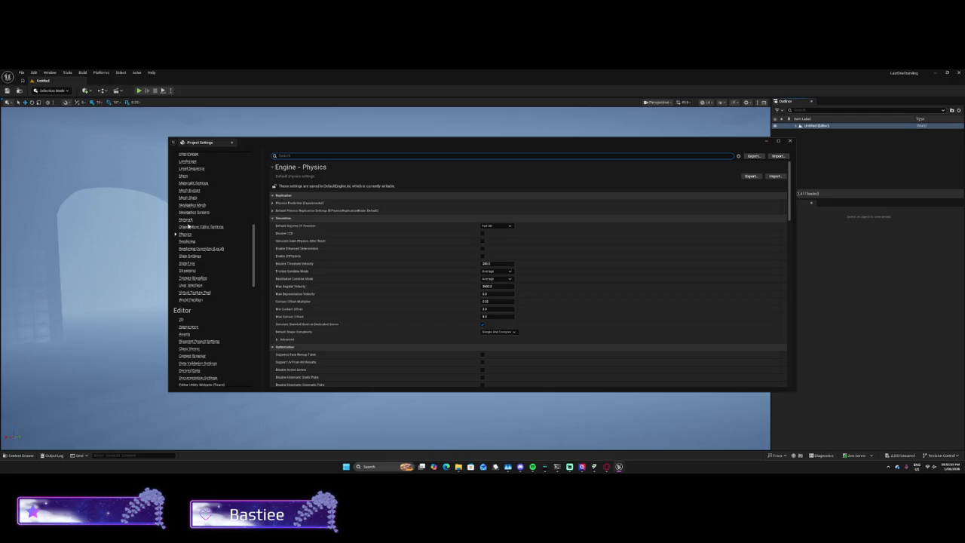
left_click(187, 240)
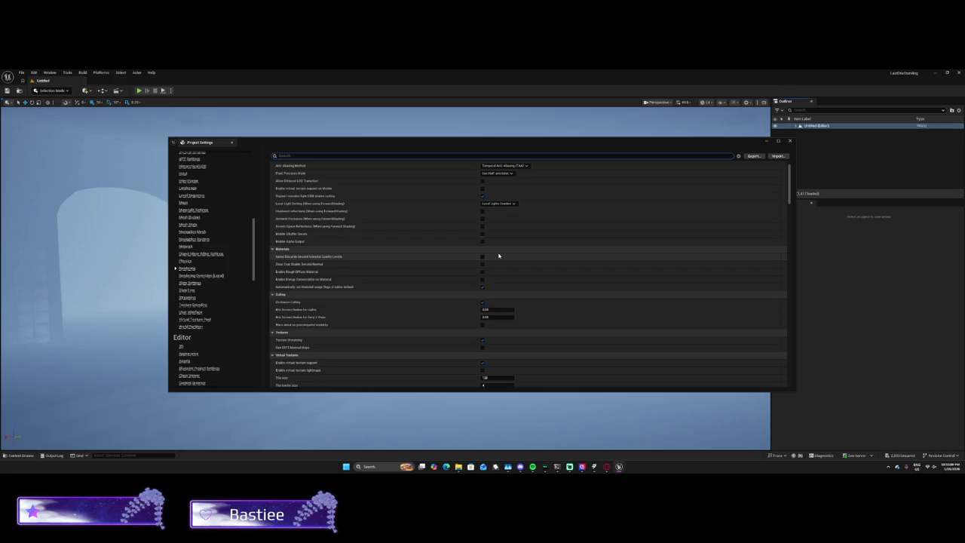
Step: Set the Dynamic Global Illumination Method to None
scroll(488, 327, "down", 5)
left_click(489, 318)
left_click(489, 340)
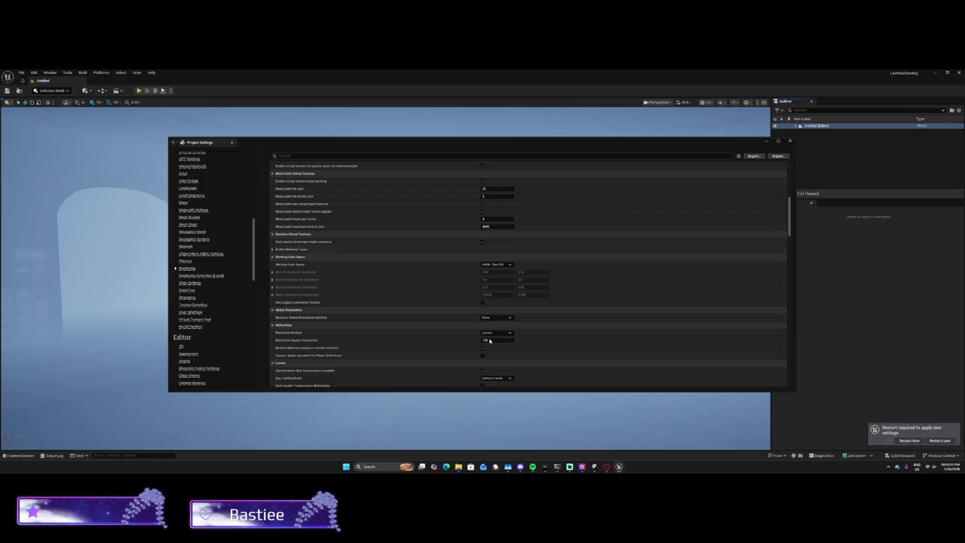
Step: Commit Reflection Capture Resolution 128 to rebuild reflection captures, briefly checking the hardware monitor
mouse_move(376, 142)
left_mouse_down()
mouse_move(375, 344)
mouse_move(398, 181)
mouse_move(388, 151)
left_mouse_up()
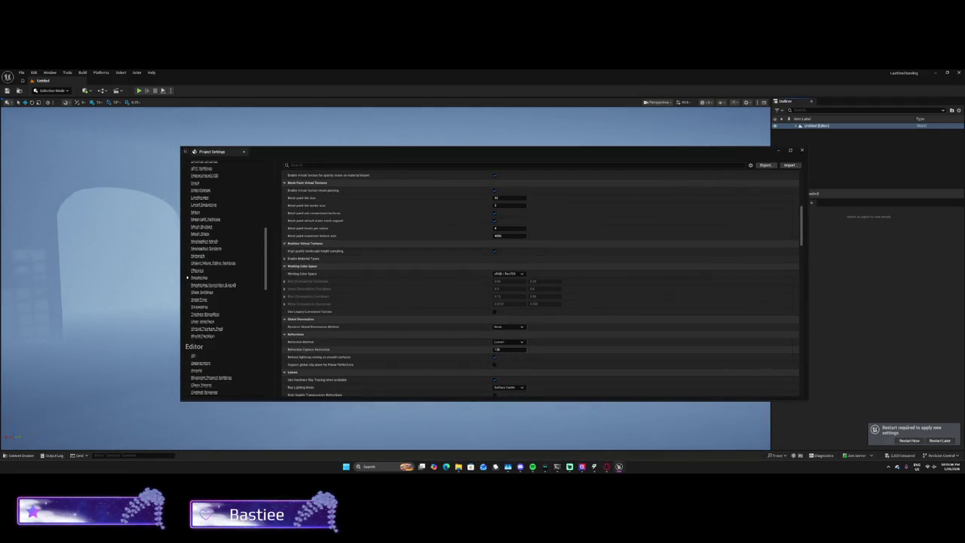
left_click(497, 349)
key("Return")
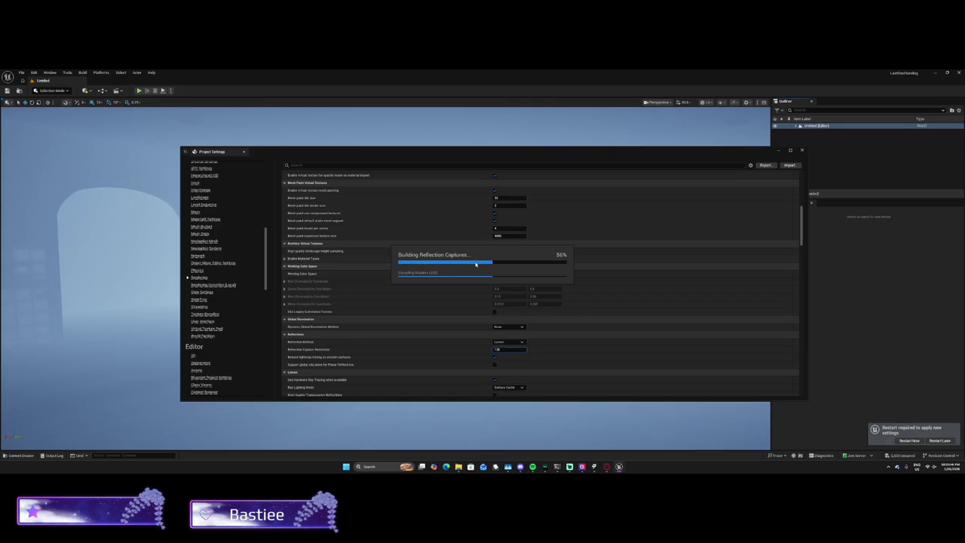
left_click(582, 466)
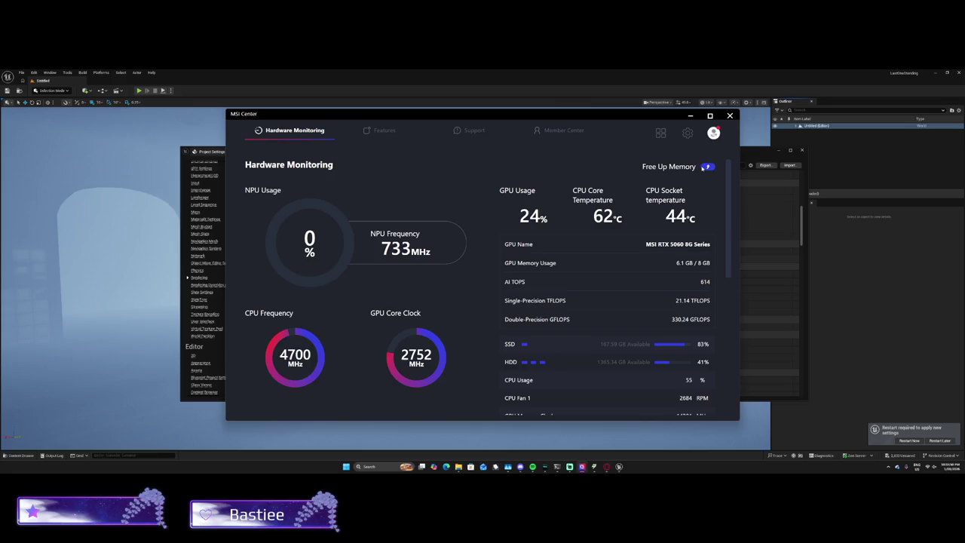
key("alt+Tab")
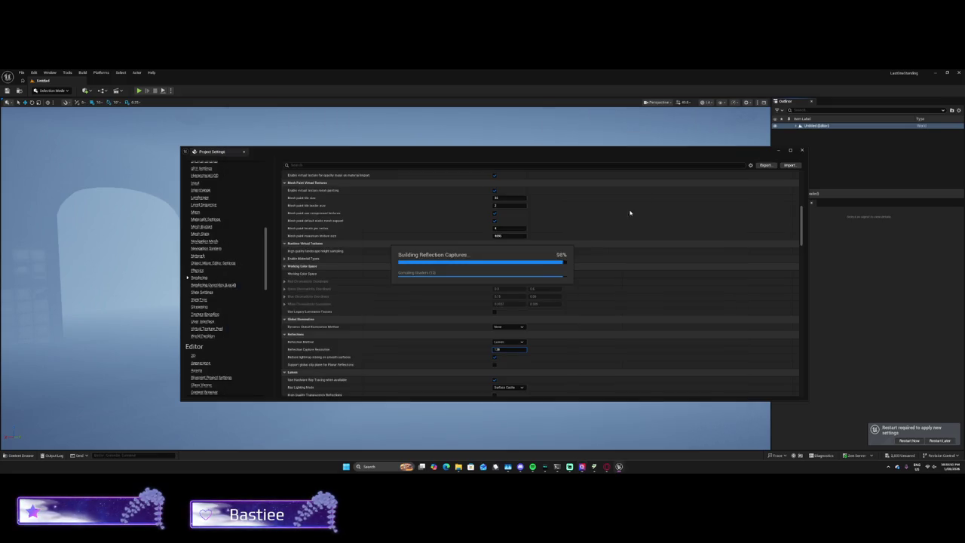
Step: Disable Reduce lightmap mixing and set Dynamic Global Illumination to Screen Space (Beta)
left_click(498, 350)
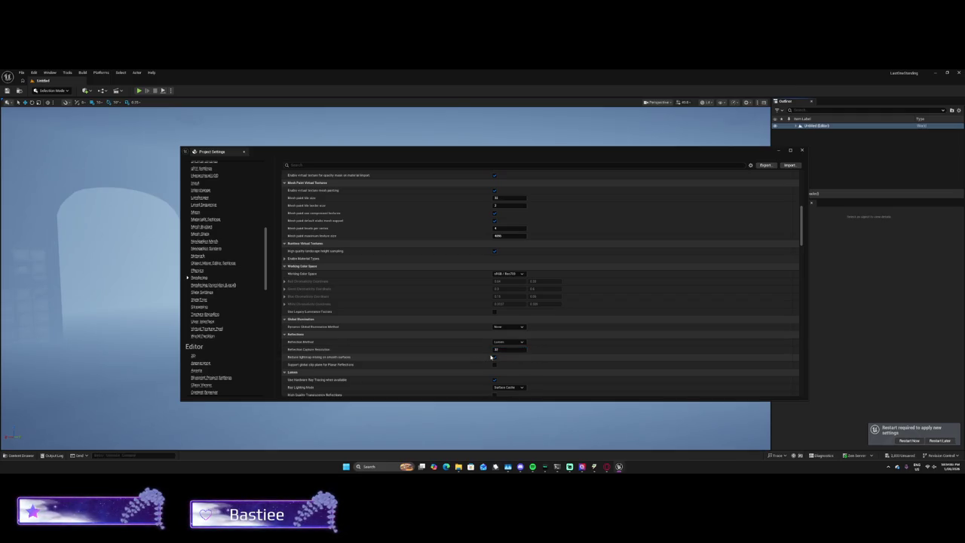
left_click(496, 358)
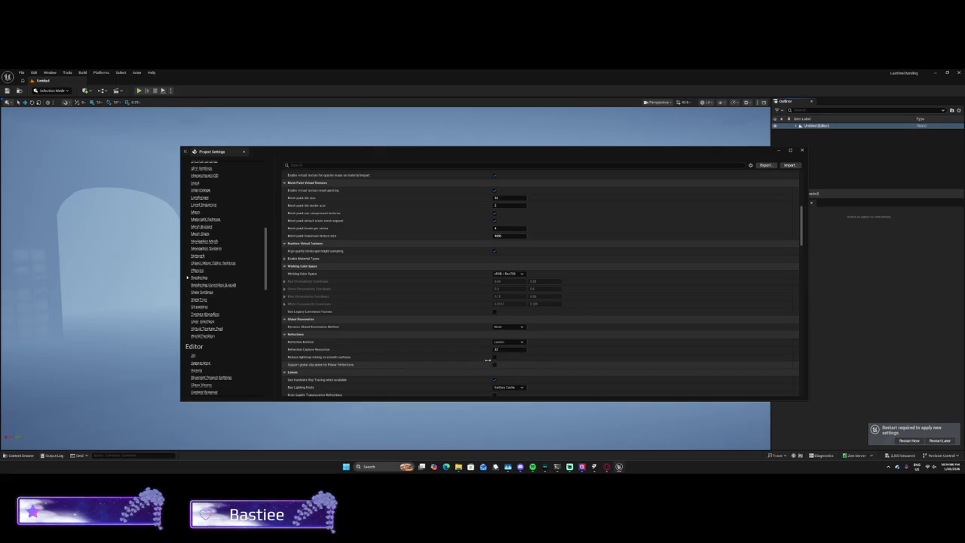
left_click(506, 327)
left_click(506, 343)
Step: Try Screen Space reflections, revert Reflection Method to Lumen, and keep capture resolution 128
left_click(505, 343)
left_click(505, 357)
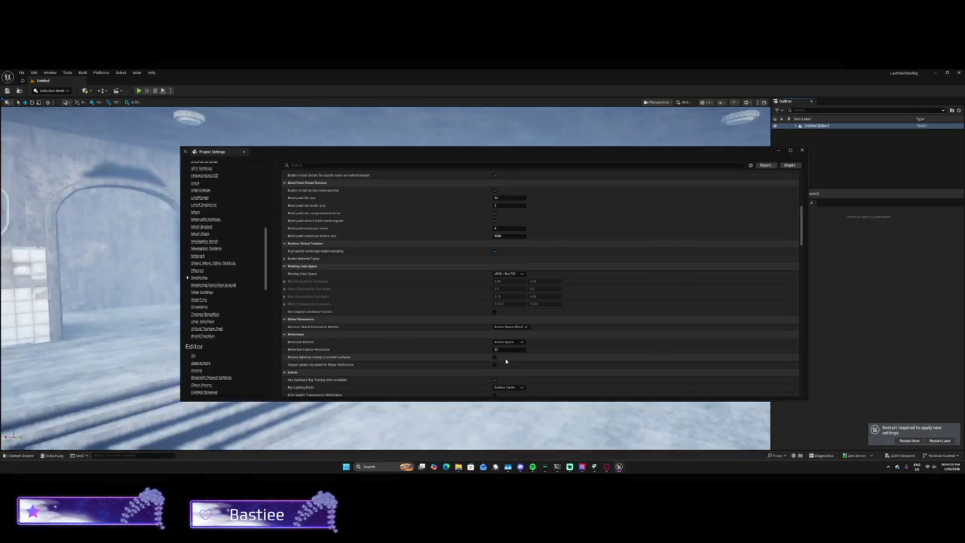
left_click(507, 342)
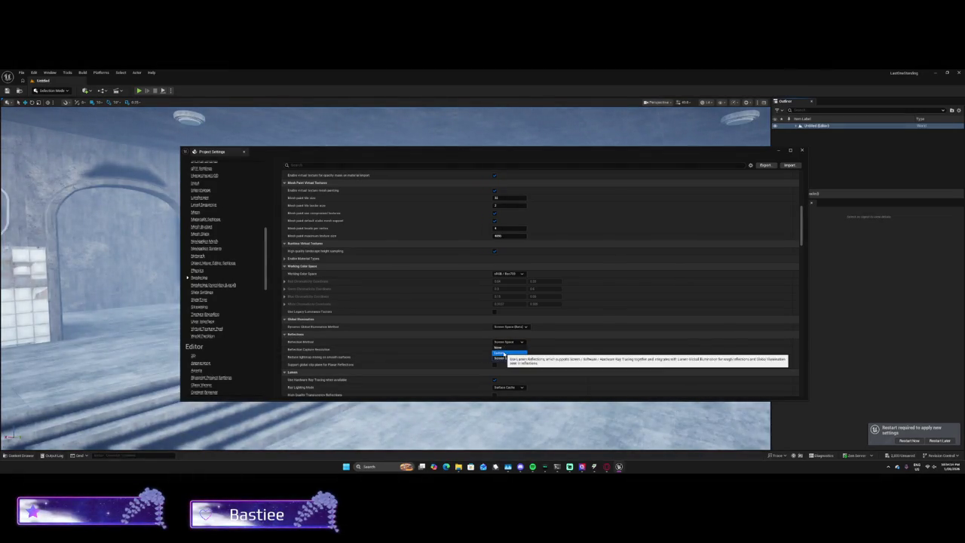
left_click(505, 348)
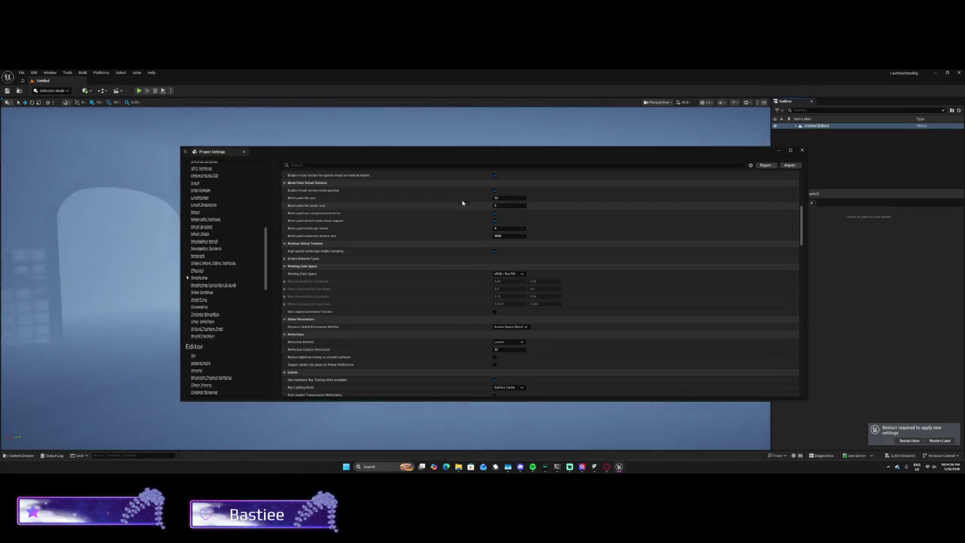
left_click_drag(503, 350, 508, 351)
type("128")
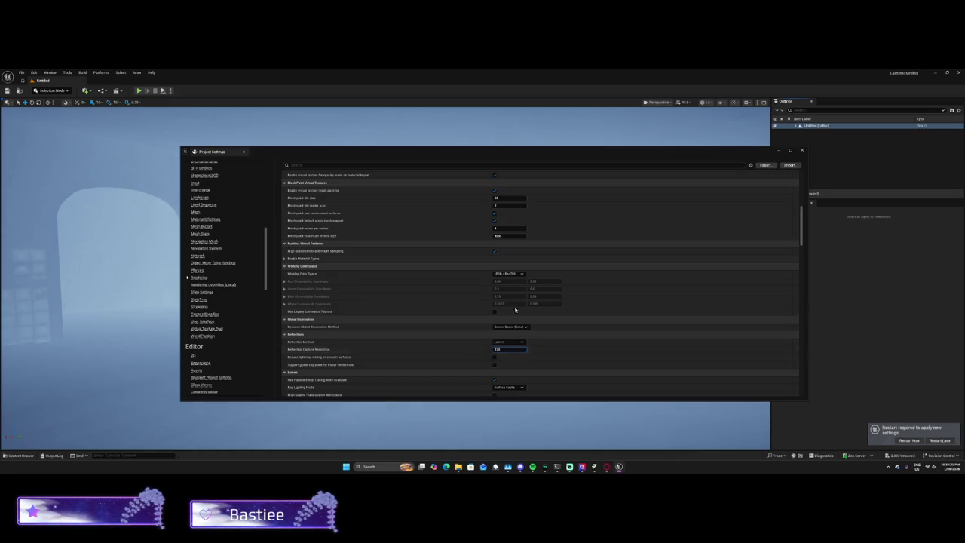
left_click_drag(477, 151, 450, 372)
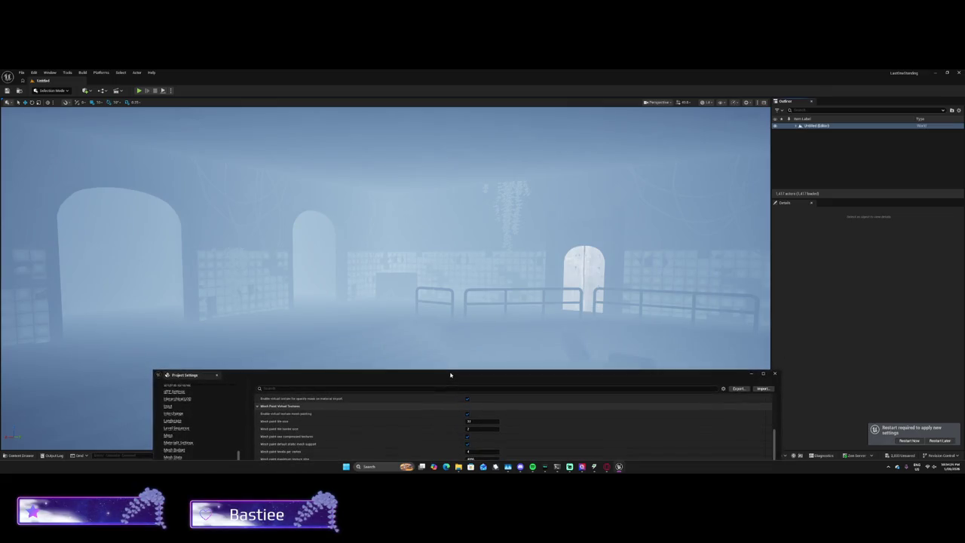
Step: Postpone the required editor restart with Restart Later, then bring up MSI Center's hardware monitor
left_click(468, 316)
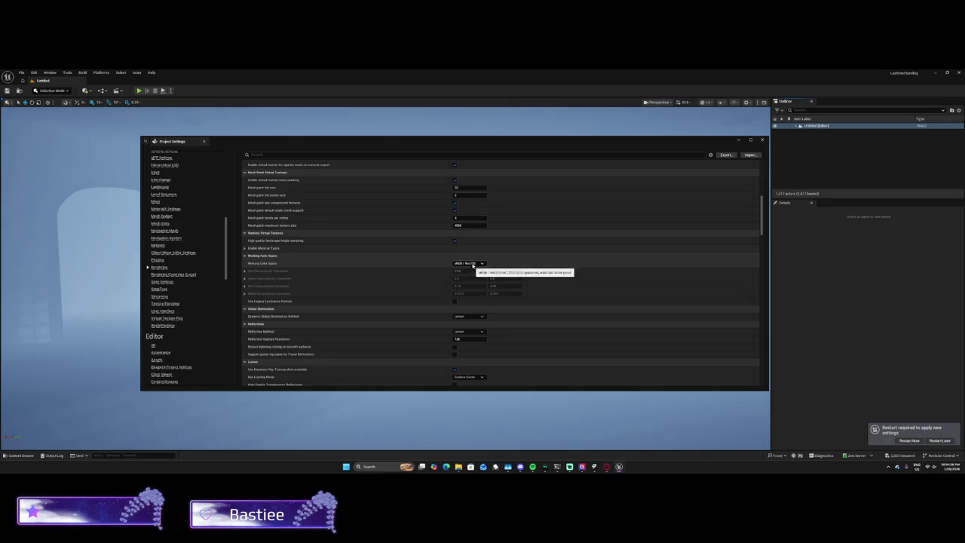
scroll(437, 270, "up", 1)
scroll(398, 319, "down", 5)
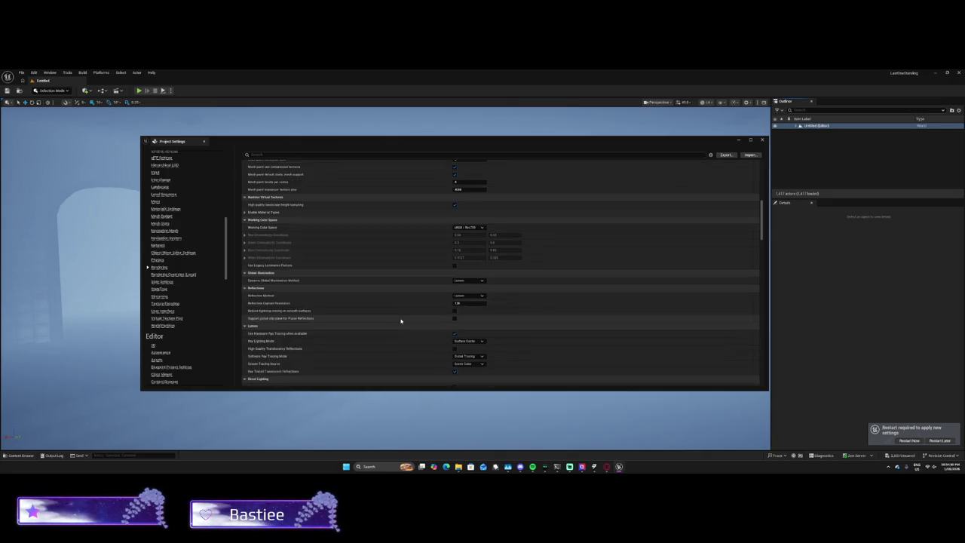
left_click(939, 440)
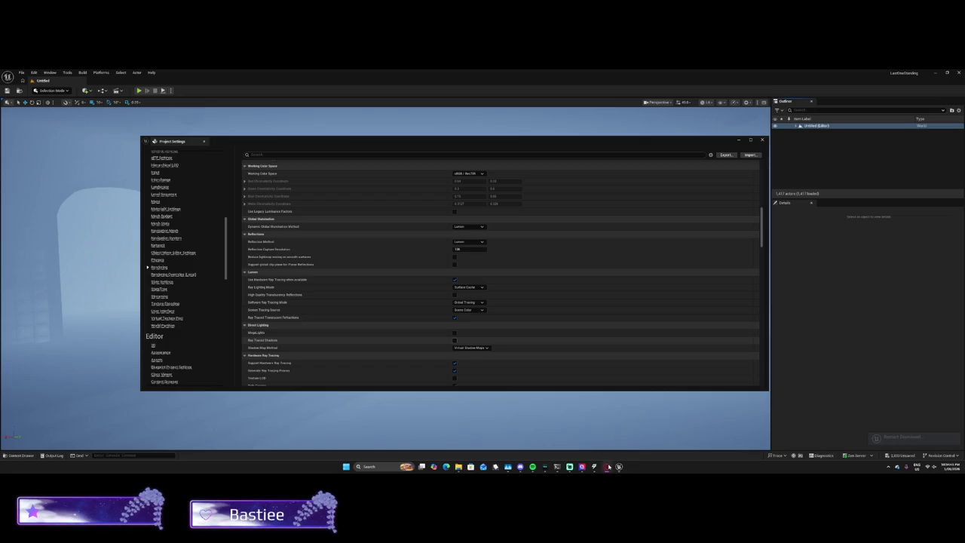
left_click(608, 466)
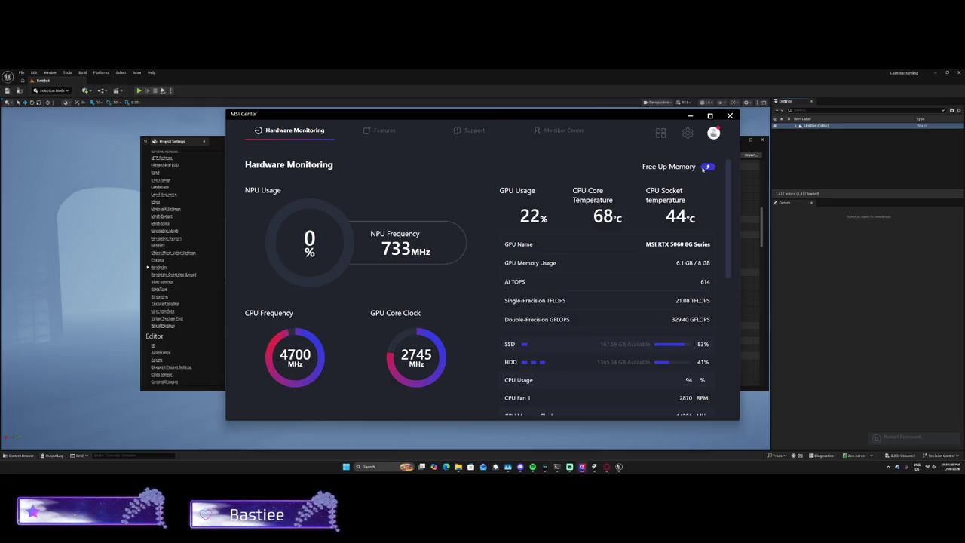
Step: Free up memory in MSI Center and switch back to Unreal's Project Settings
left_click(705, 167)
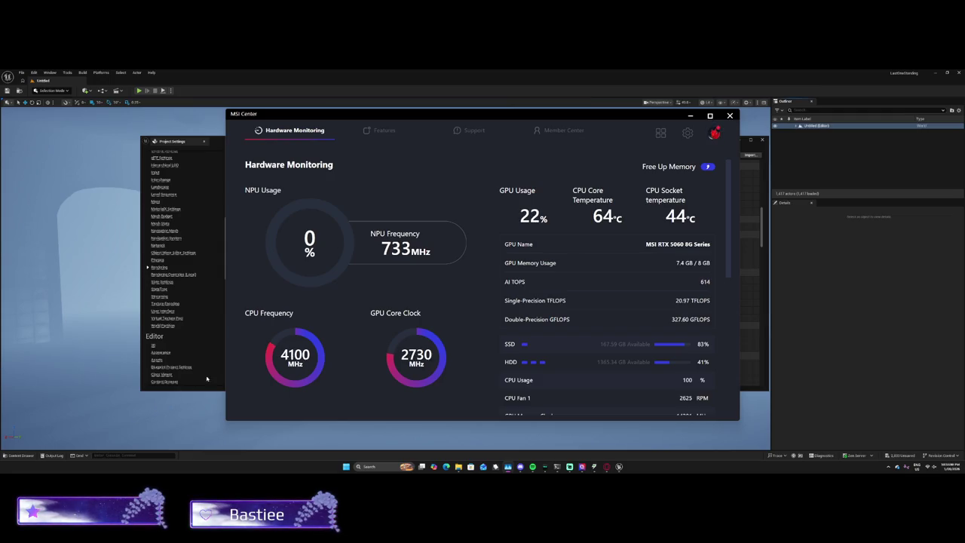
left_click(211, 376)
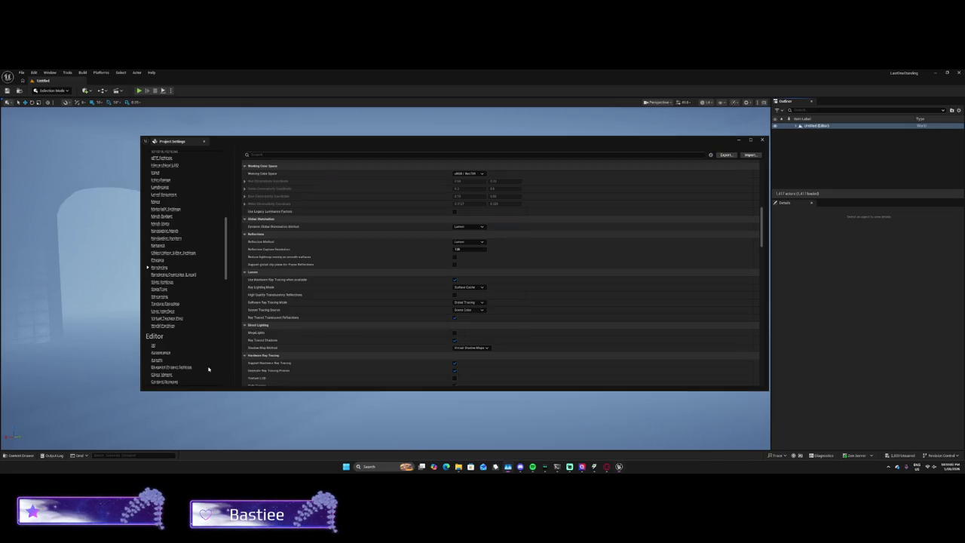
Step: Tick Game Discards Unused Material Quality Levels and Enable Rough Diffuse Material
scroll(439, 351, "down", 5)
scroll(443, 341, "up", 3)
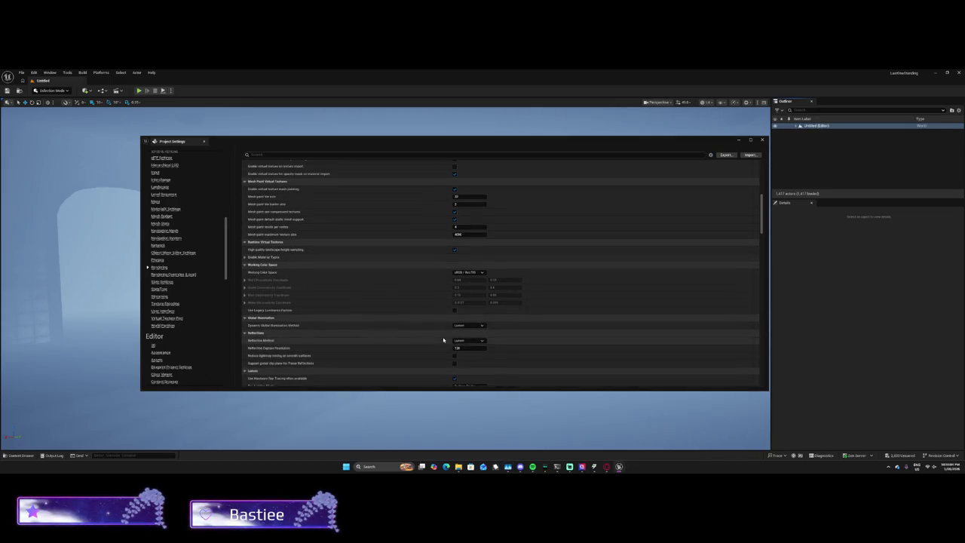
scroll(443, 340, "up", 6)
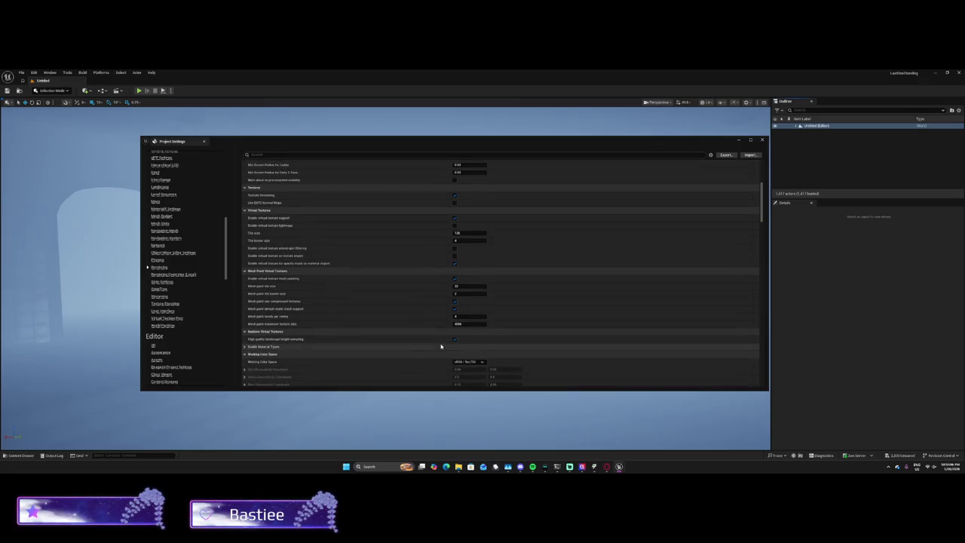
scroll(441, 346, "up", 4)
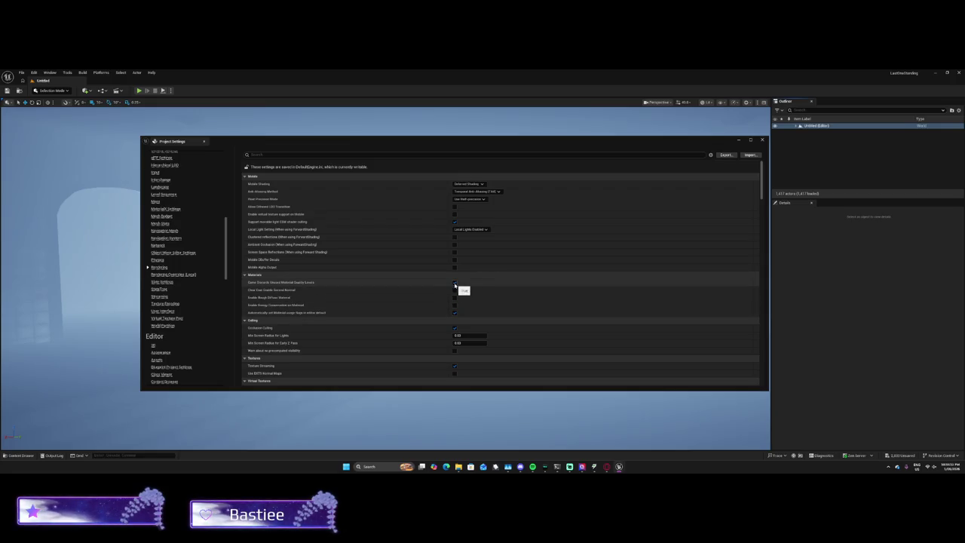
left_click(455, 284)
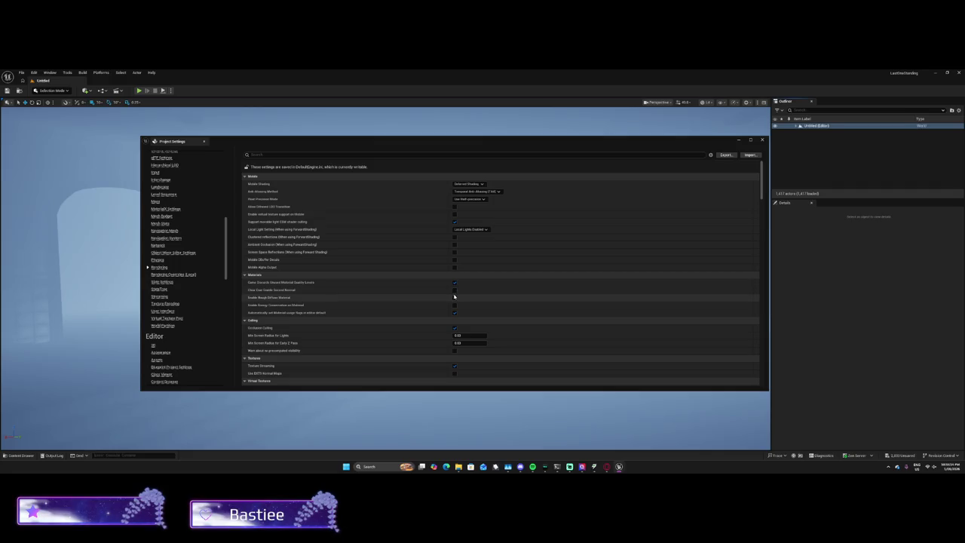
left_click(454, 297)
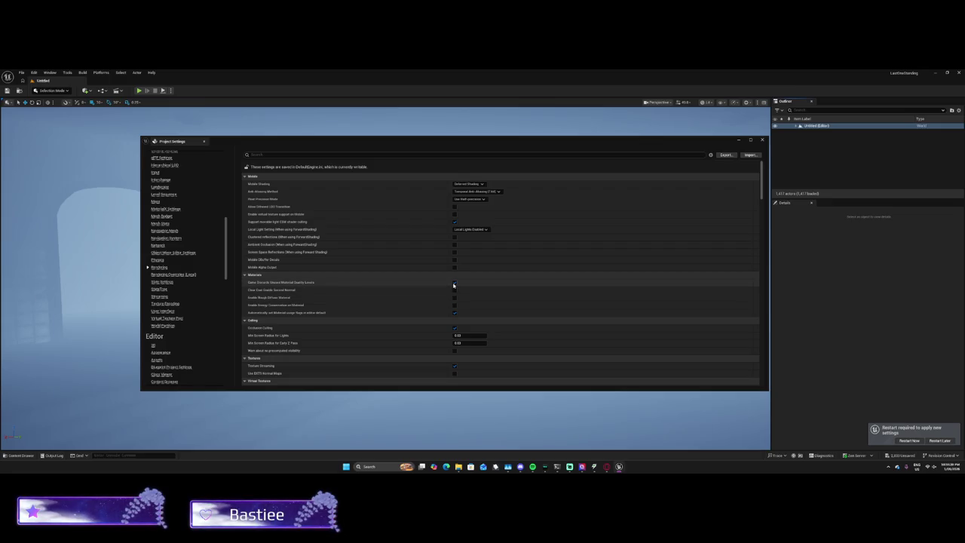
mouse_move(283, 285)
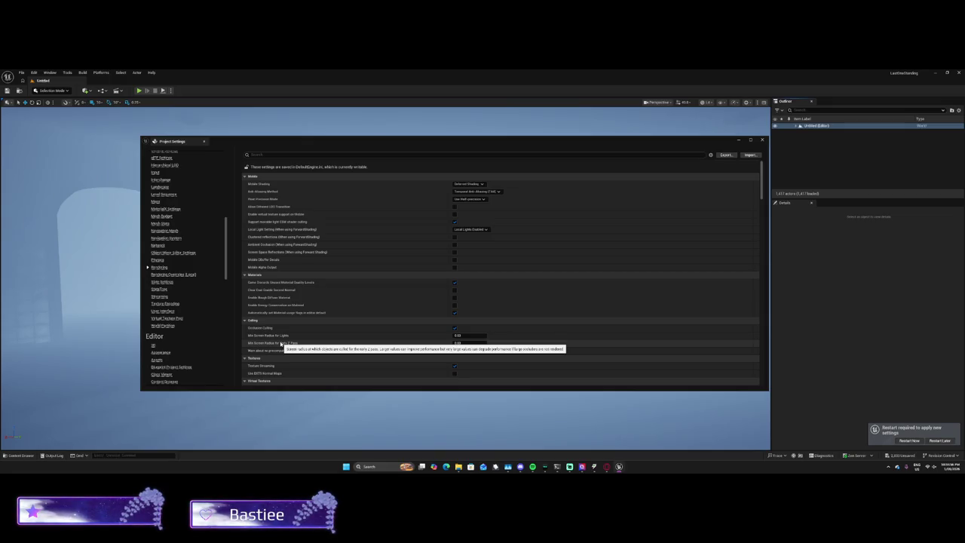
Step: Scroll down the Rendering settings to review global illumination, now Lumen with Surface Cache
scroll(281, 343, "down", 2)
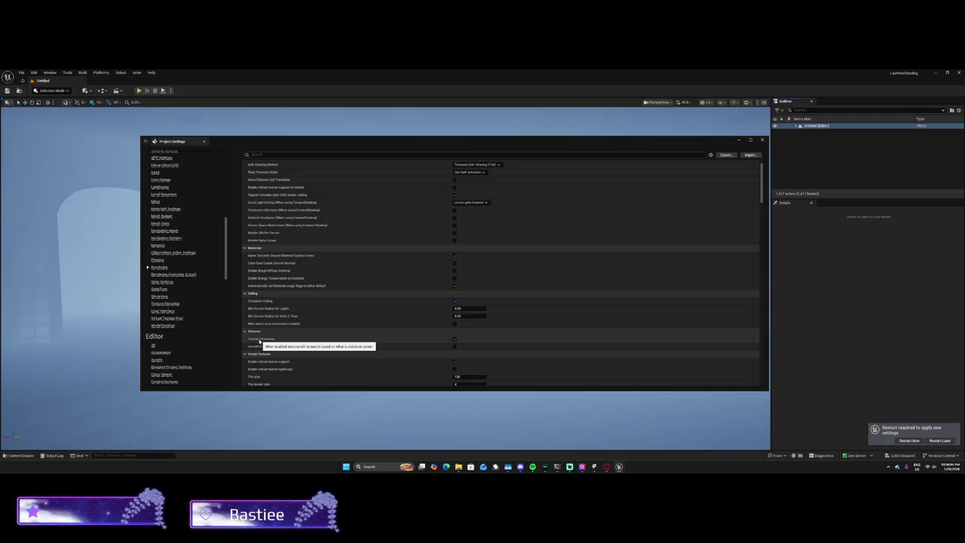
scroll(301, 339, "down", 2)
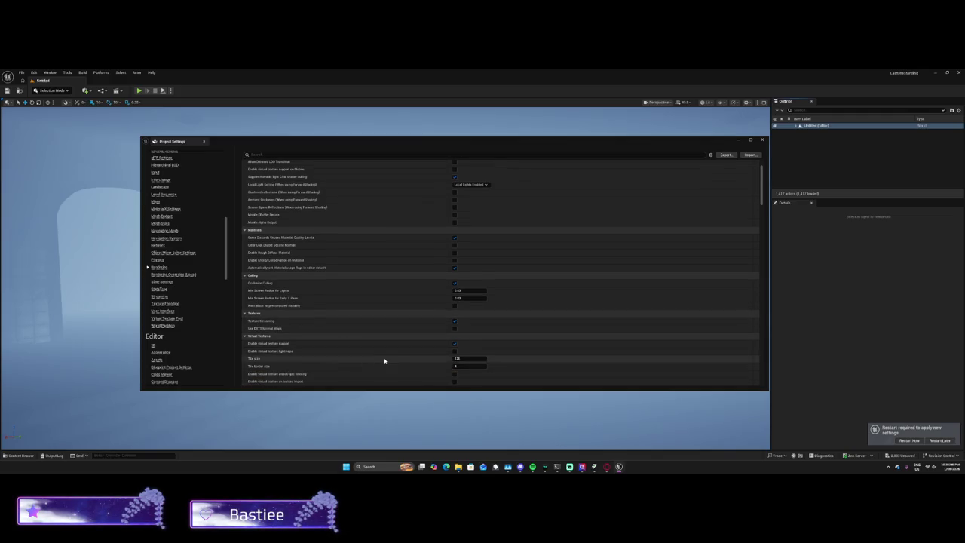
scroll(392, 355, "down", 2)
scroll(447, 354, "down", 2)
scroll(447, 354, "down", 2)
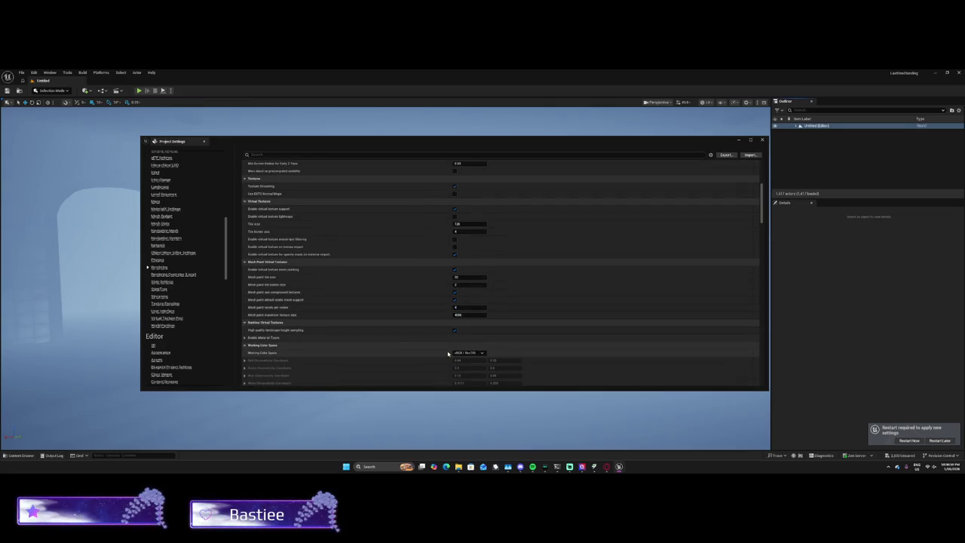
scroll(448, 352, "down", 5)
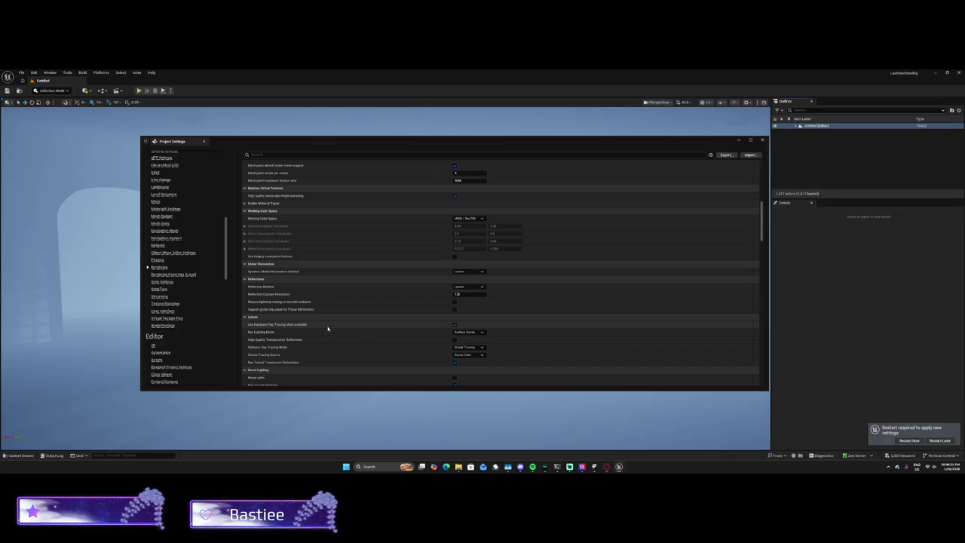
Step: Try Hit Lighting for Lumen Ray Lighting Mode, then set it back to Surface Cache
left_click(466, 331)
key("Escape")
left_click(467, 332)
left_click(455, 341)
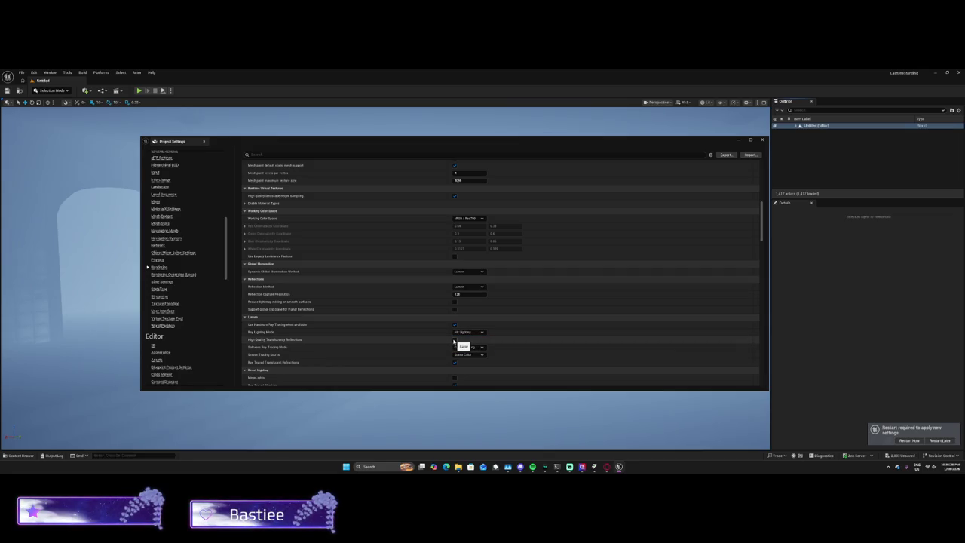
left_click(466, 332)
left_click(462, 340)
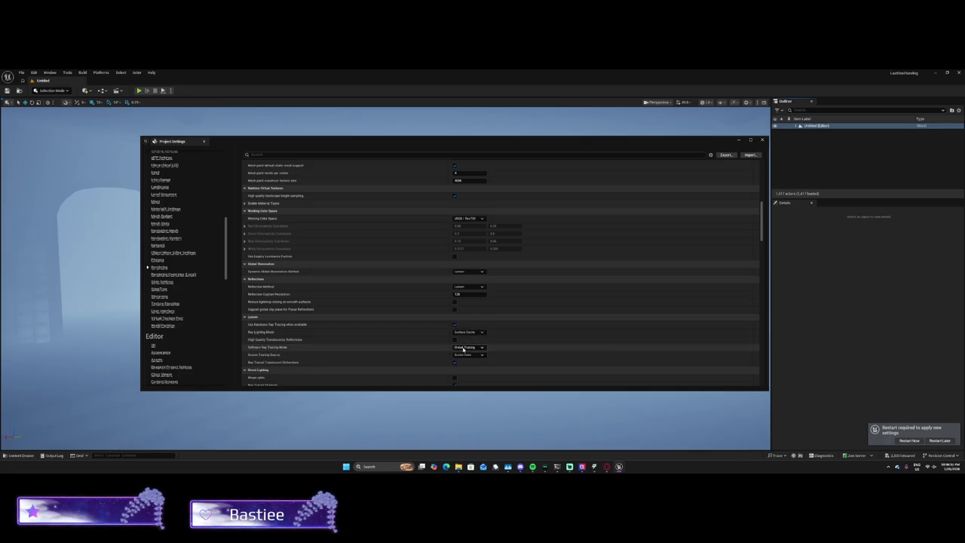
Step: Keep screen tracing on Scene Color, enable MegaLights and set Shadow Map Method to Shadow Maps
left_click(471, 354)
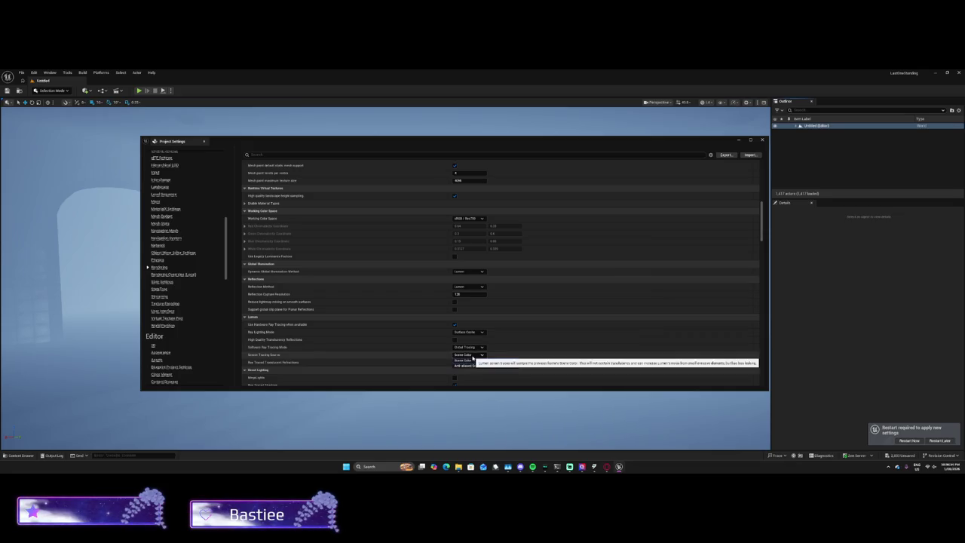
left_click(459, 362)
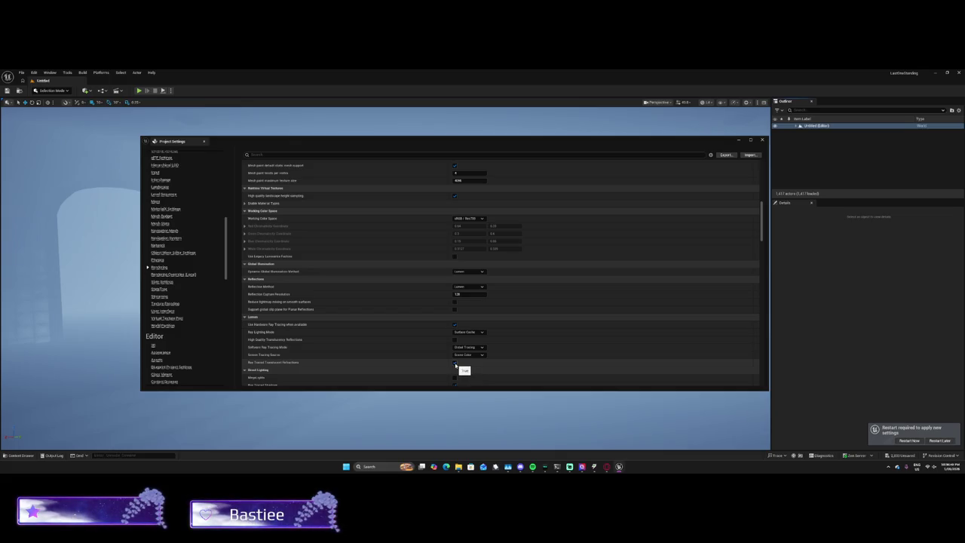
scroll(455, 364, "down", 2)
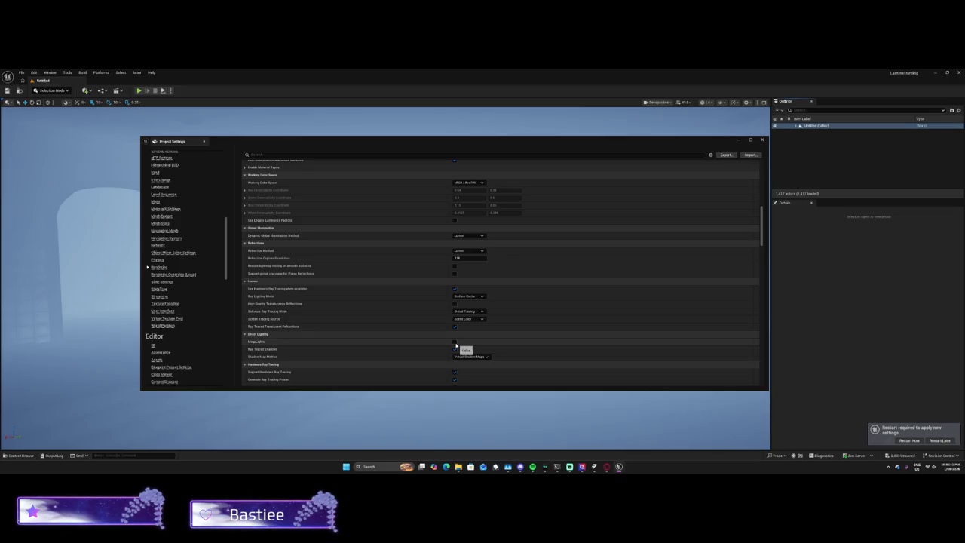
left_click(455, 342)
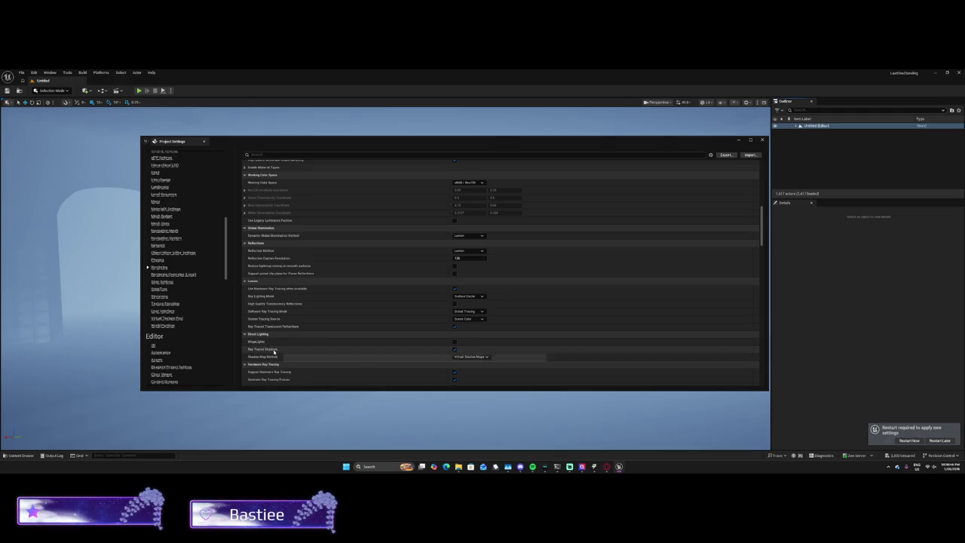
left_click(467, 357)
left_click(464, 362)
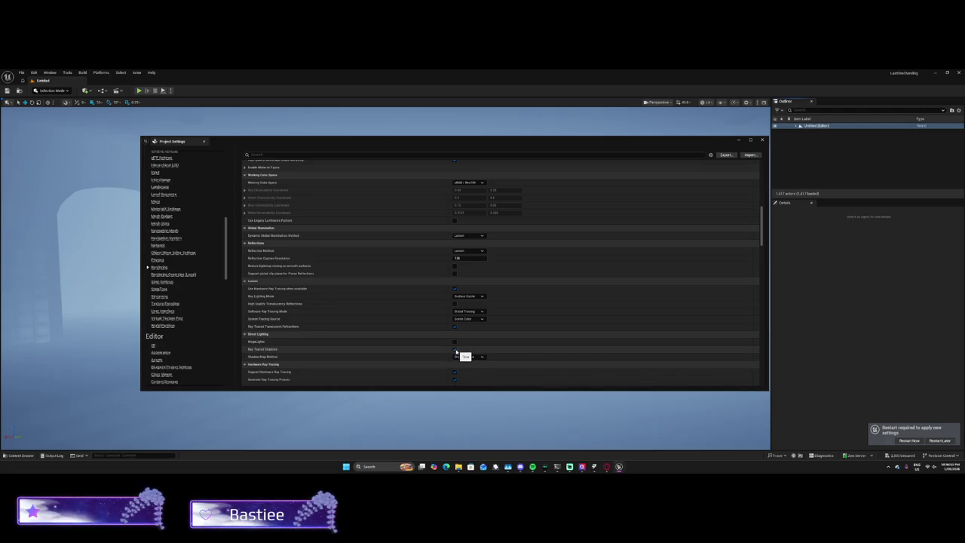
Step: Review the remaining Rendering settings and close Project Settings to return to the viewport
scroll(455, 353, "down", 2)
scroll(455, 355, "down", 3)
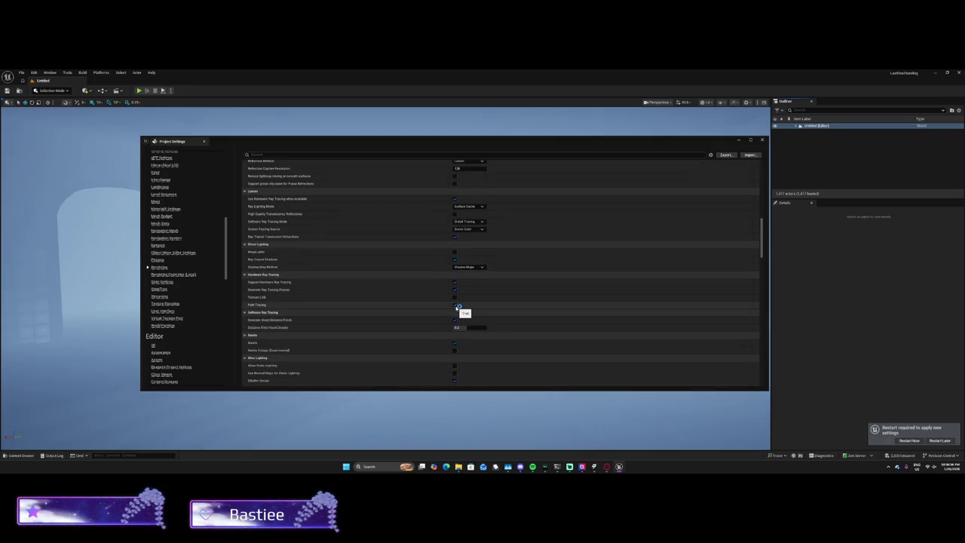
scroll(449, 343, "down", 3)
scroll(448, 343, "down", 3)
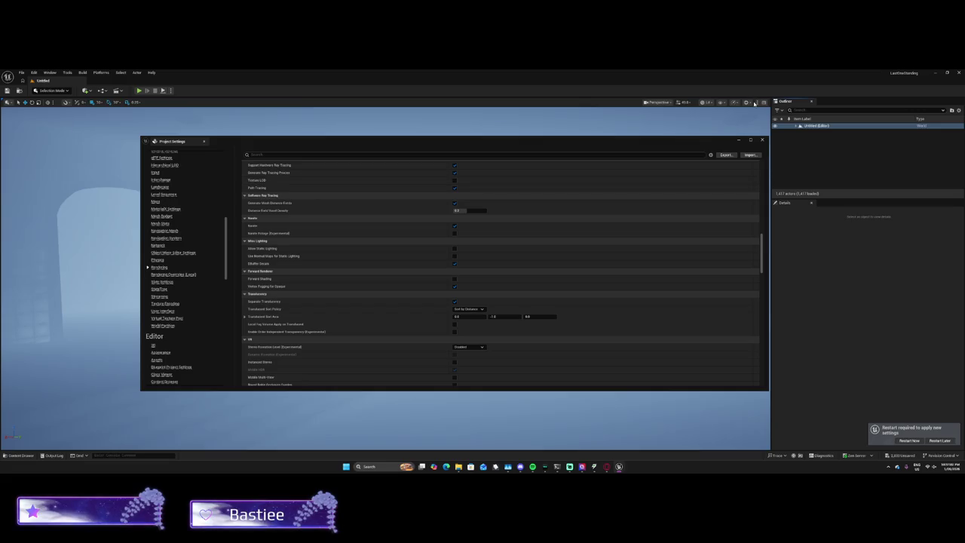
left_click(761, 140)
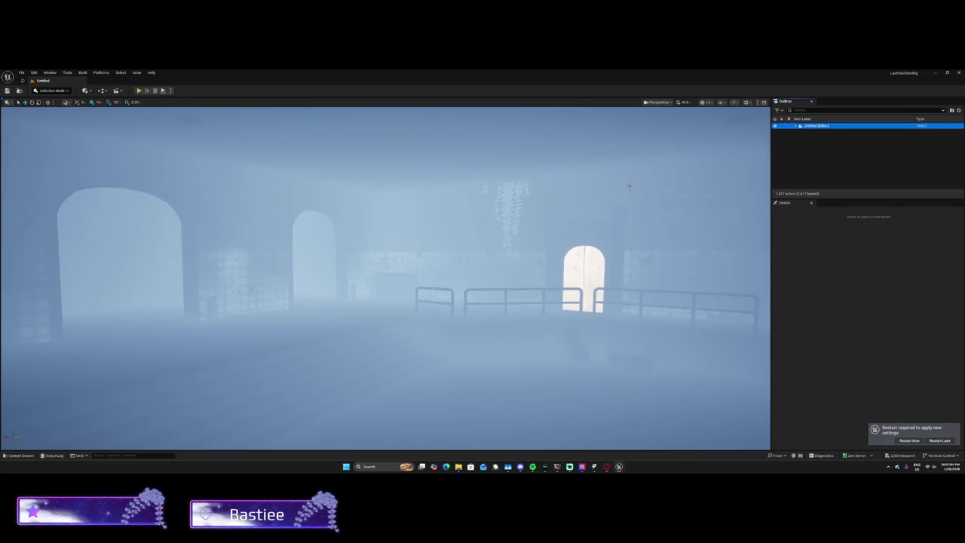
Step: Capture a screenshot of the editor window and move the camera around the blockout
key("super+shift+s")
mouse_move(0, 70)
left_mouse_down()
mouse_move(615, 464)
mouse_move(964, 472)
left_mouse_up()
scroll(254, 340, "down", 10)
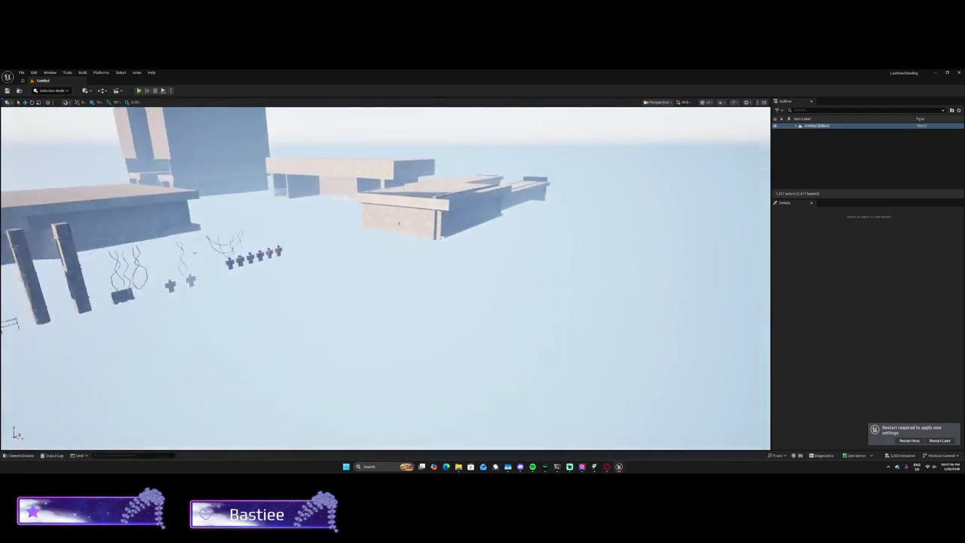
scroll(385, 279, "down", 3)
scroll(385, 279, "up", 4)
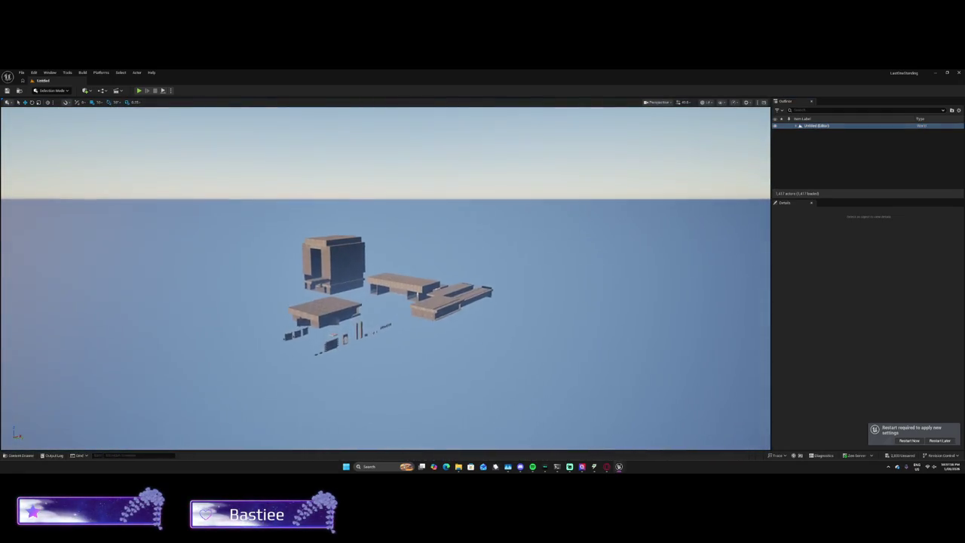
scroll(385, 279, "up", 8)
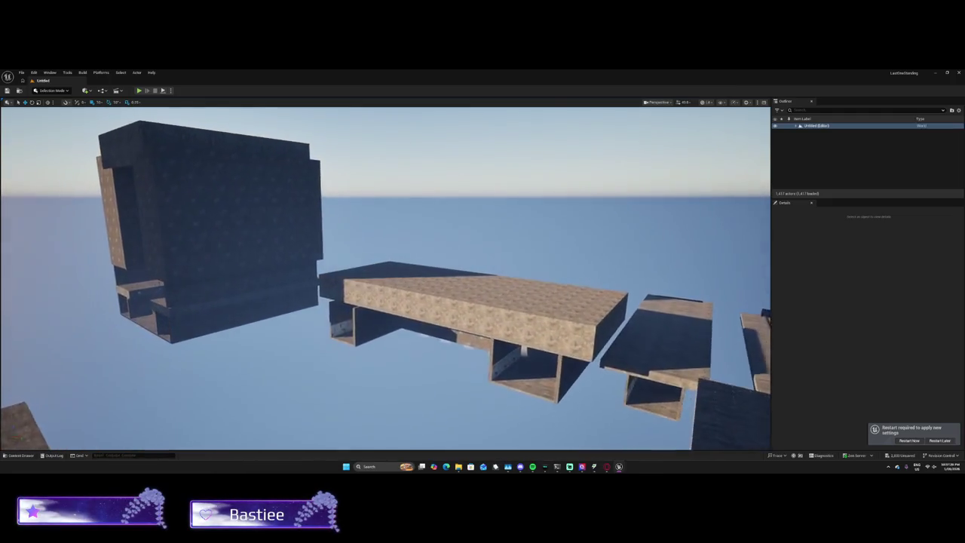
Step: Expand Untitled (Editor) in the Outliner and double-click the Exponential Height Fog to focus it
scroll(385, 279, "down", 4)
scroll(385, 278, "up", 5)
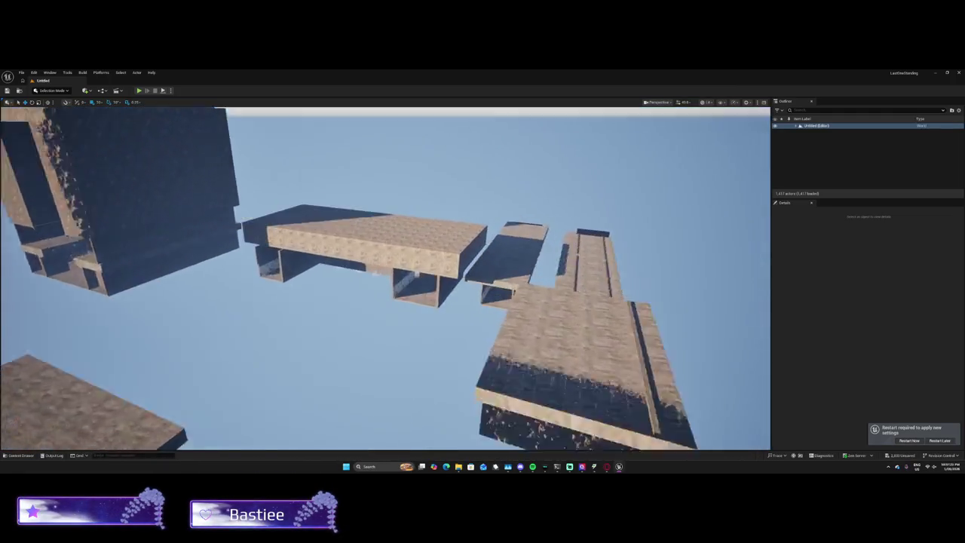
scroll(385, 279, "up", 2)
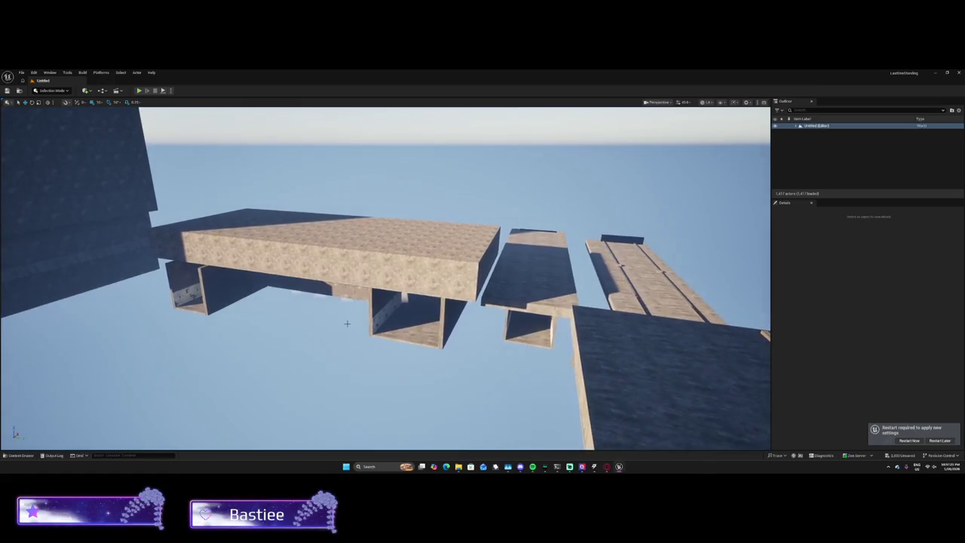
left_click(794, 126)
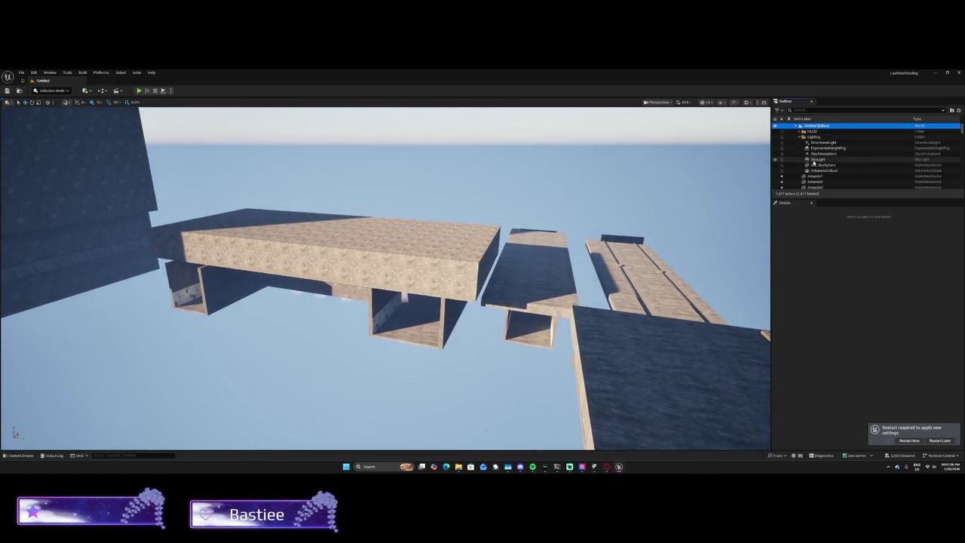
double_click(828, 147)
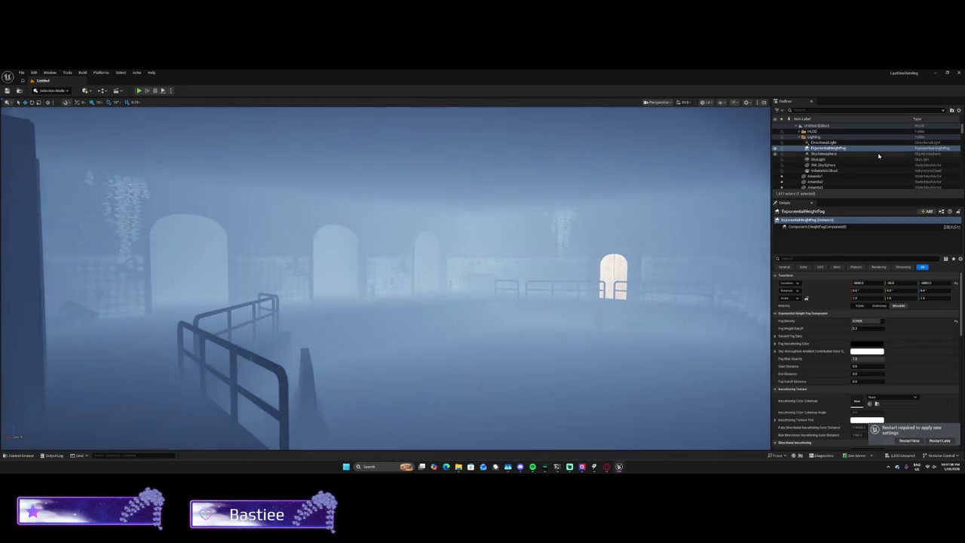
Step: Set Fog Density to 0.04, then drag it higher to darken the scene
scroll(870, 285, "down", 1)
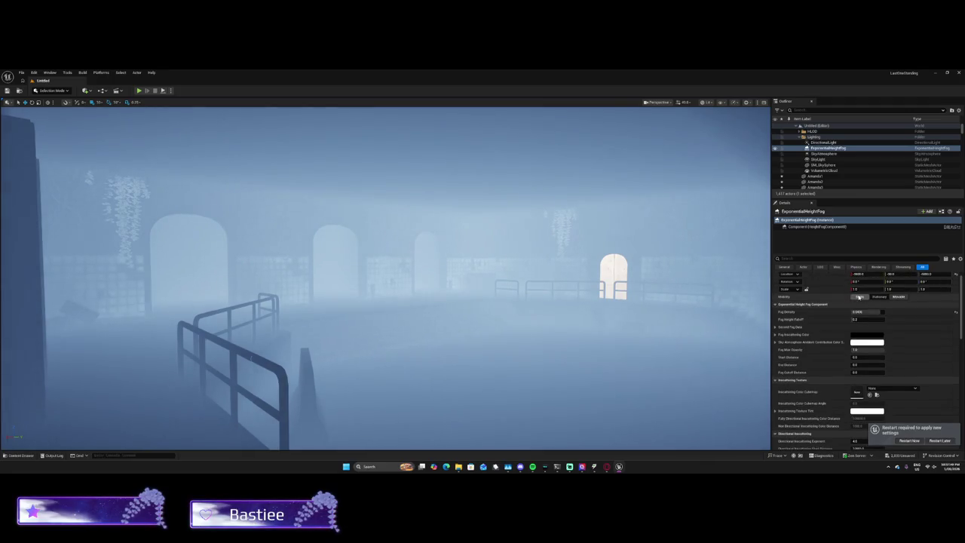
left_click(875, 312)
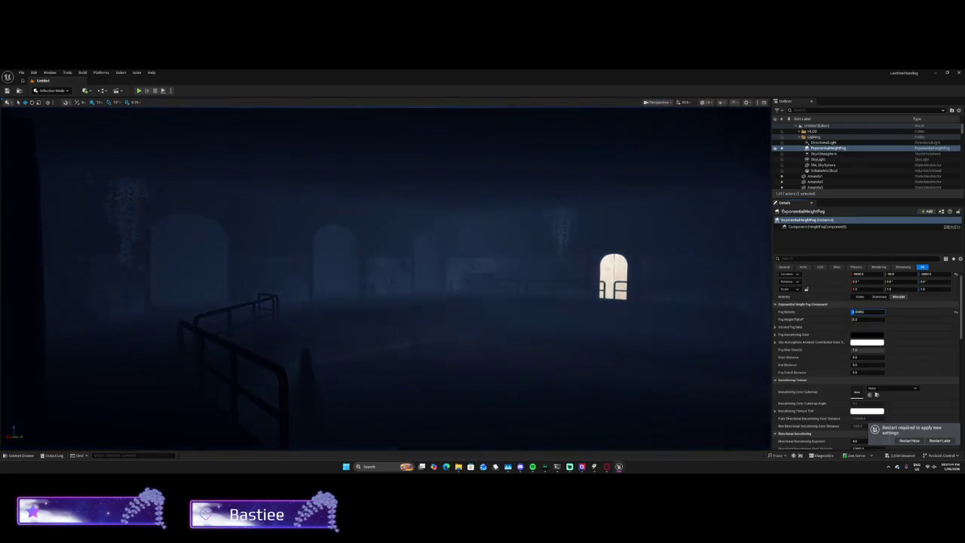
type("0.04")
key("Return")
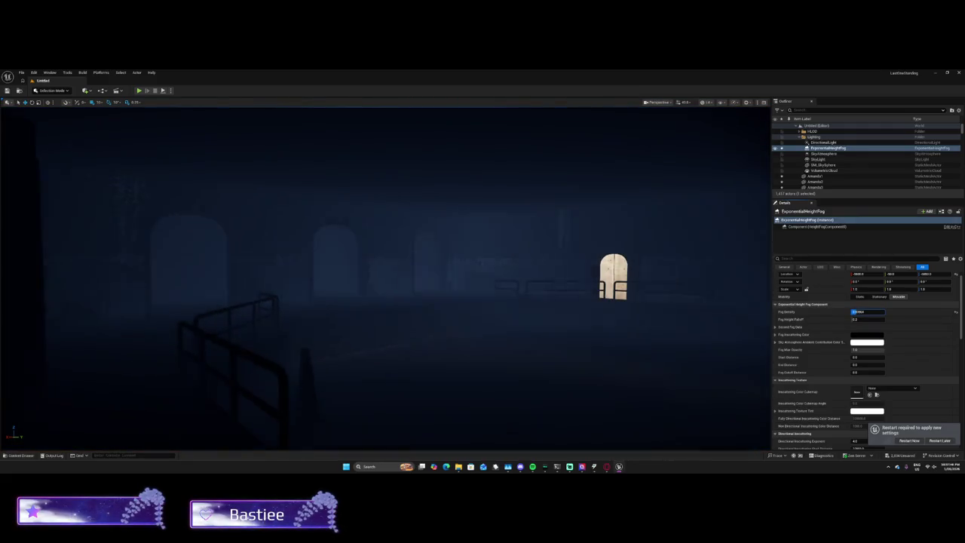
left_click_drag(857, 311, 877, 312)
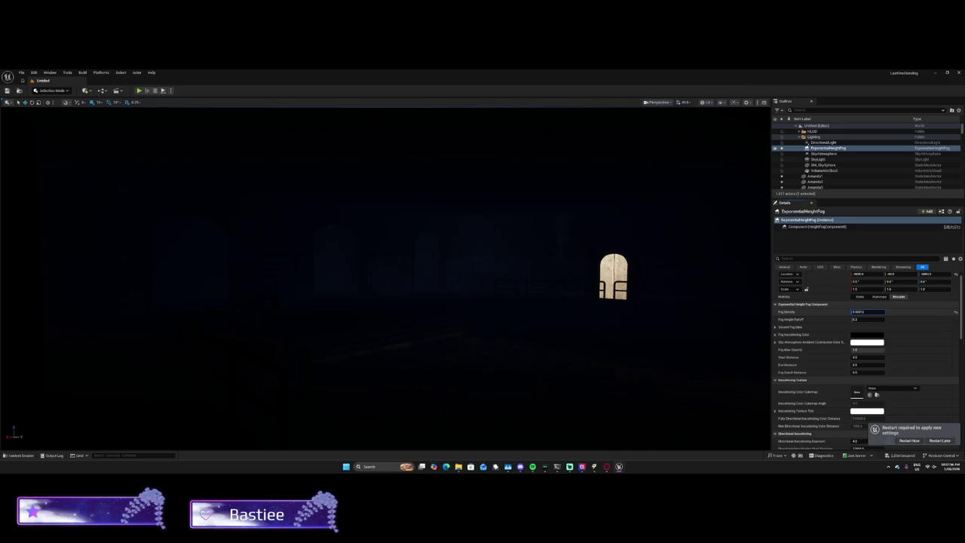
Step: Set the fog to Static mobility, Fog Density 0.02 and Fog Height Falloff 0.001
left_click(859, 296)
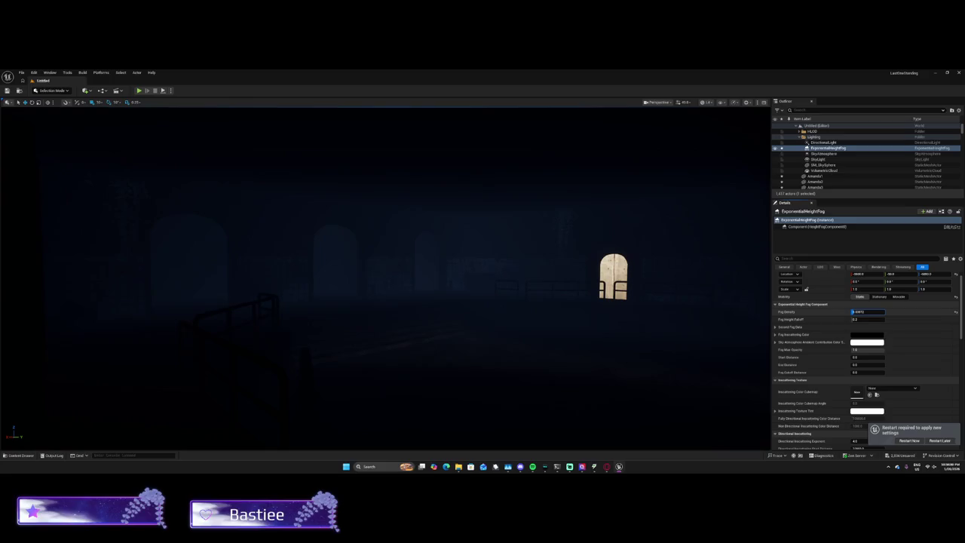
type("0.02")
key("Return")
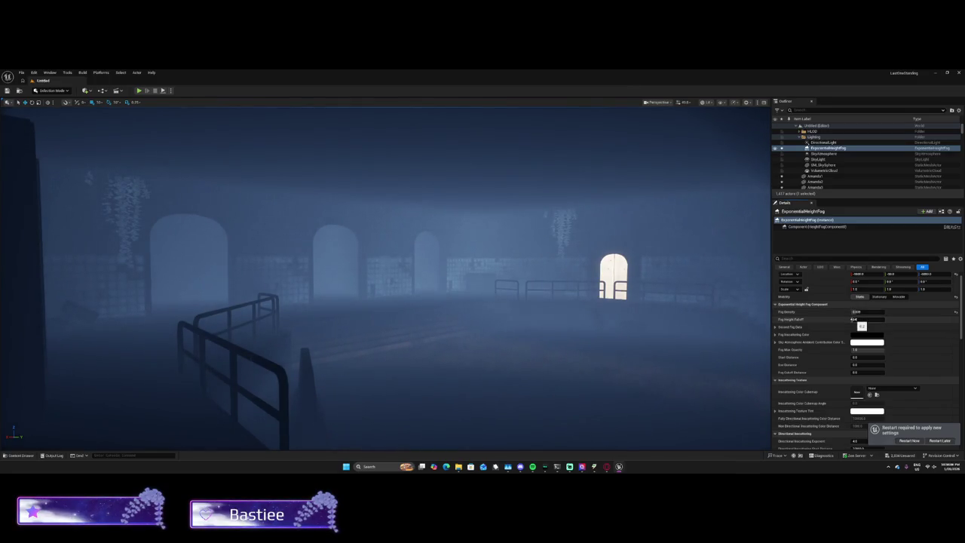
type("0.001")
key("Return")
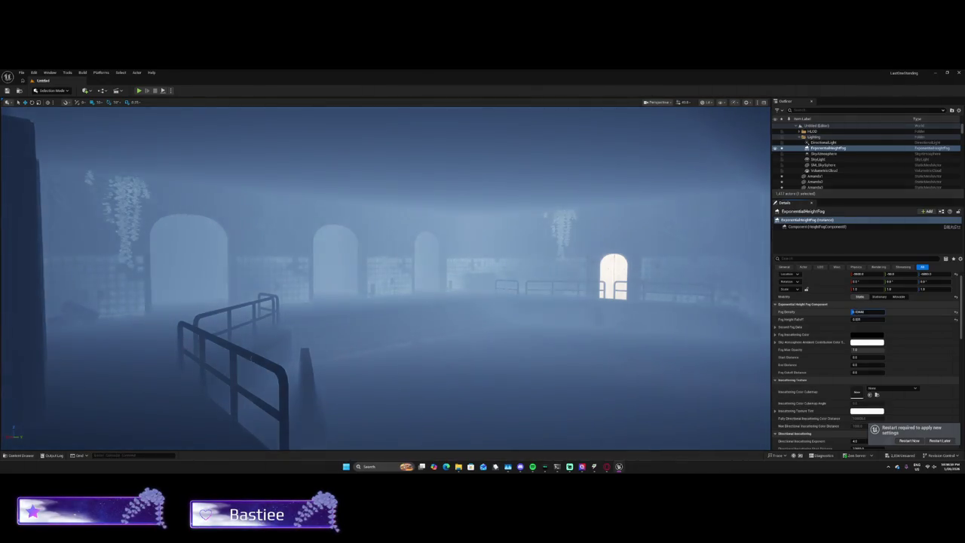
key("Return")
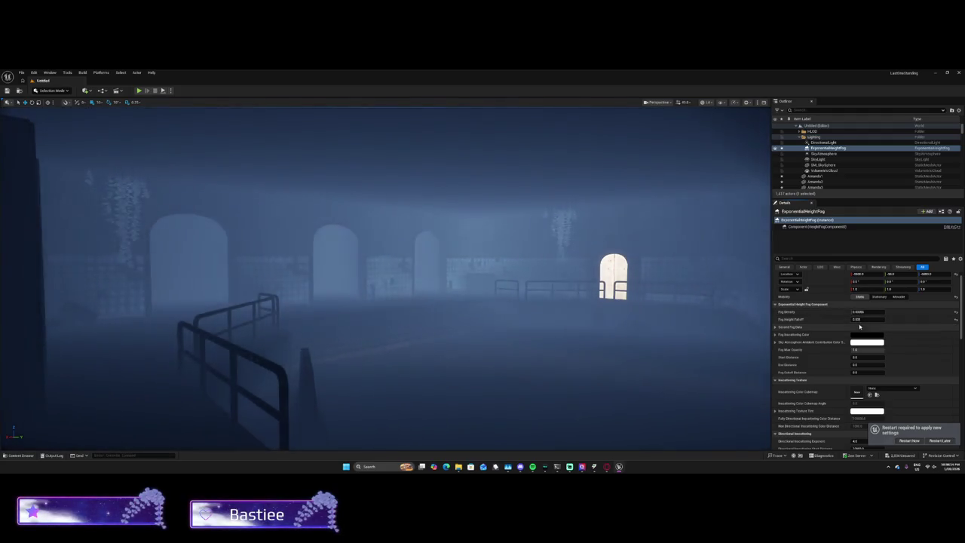
Step: Postpone the editor restart, undo the falloff and mobility changes, and reselect the height fog
scroll(852, 347, "down", 1)
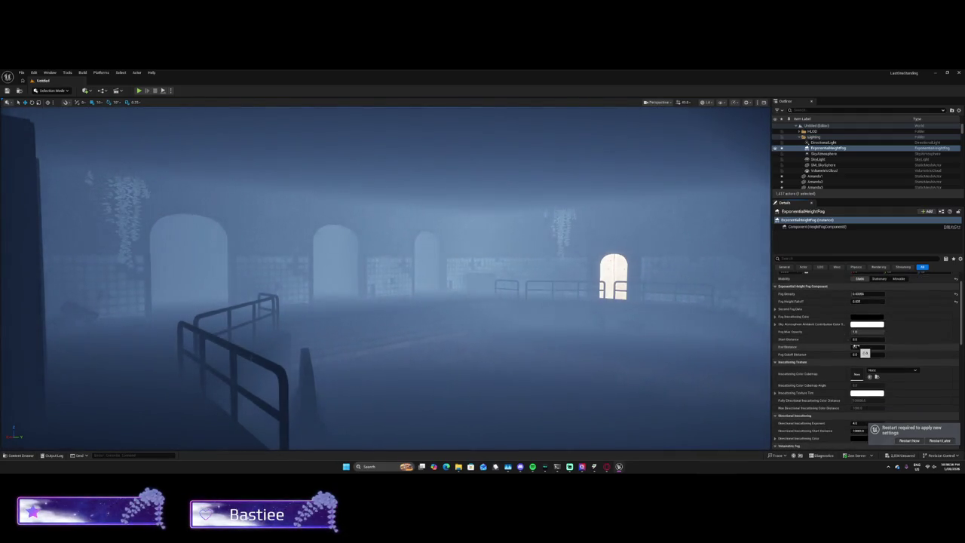
left_click(939, 440)
key("ctrl+z")
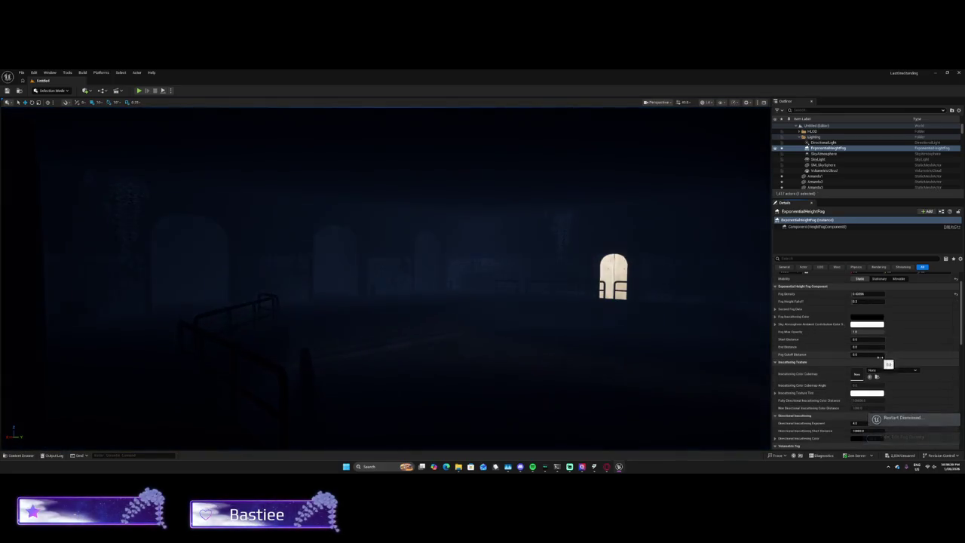
key("ctrl+z")
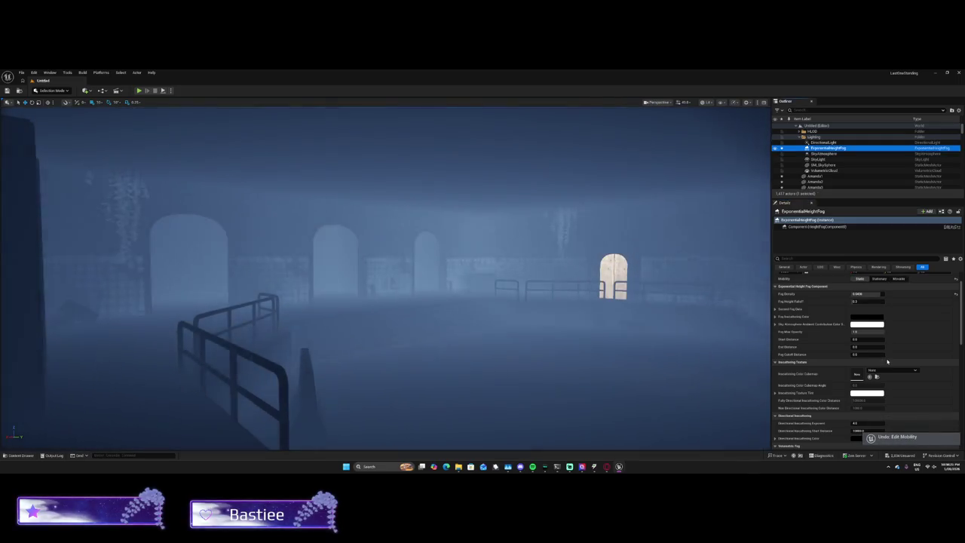
key("ctrl+z")
left_click(824, 149)
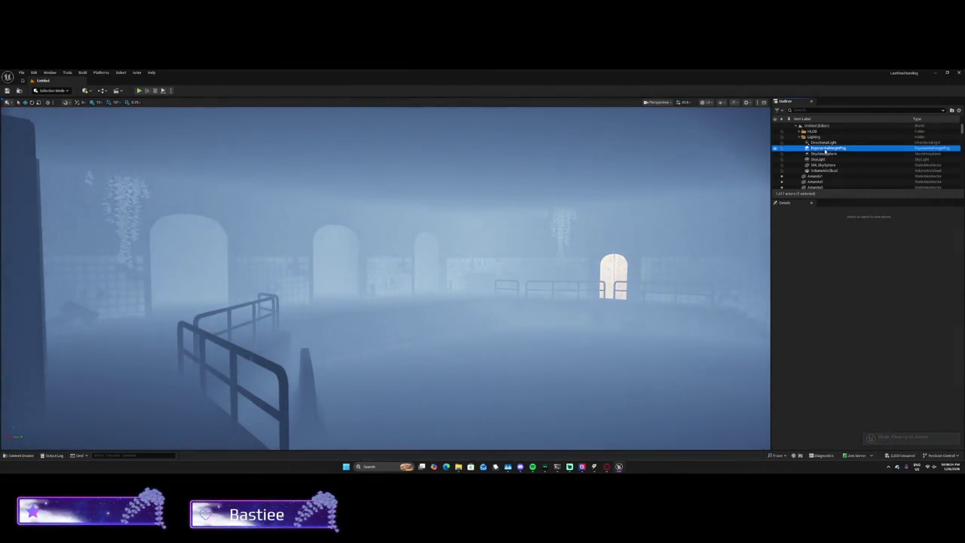
Step: Untick and re-tick the fog's Rendering Visible option to compare the scene
scroll(874, 354, "down", 4)
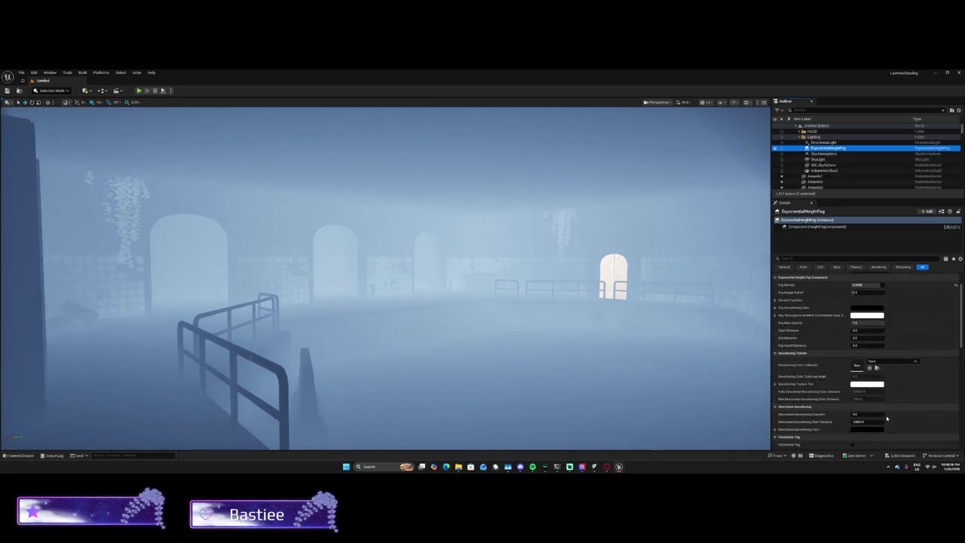
scroll(871, 420, "down", 6)
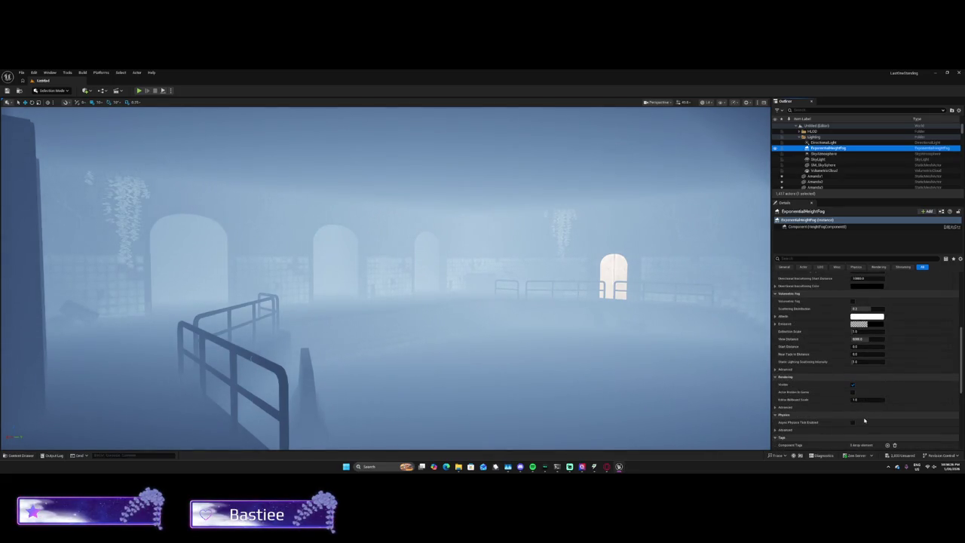
left_click(852, 385)
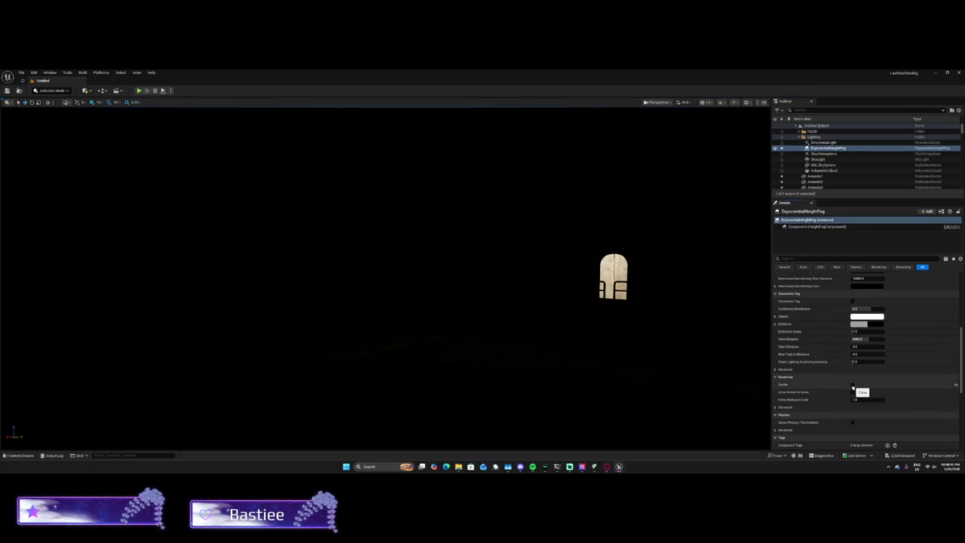
left_click(852, 385)
Step: Open the Color Picker for a height fog colour setting
scroll(854, 388, "down", 3)
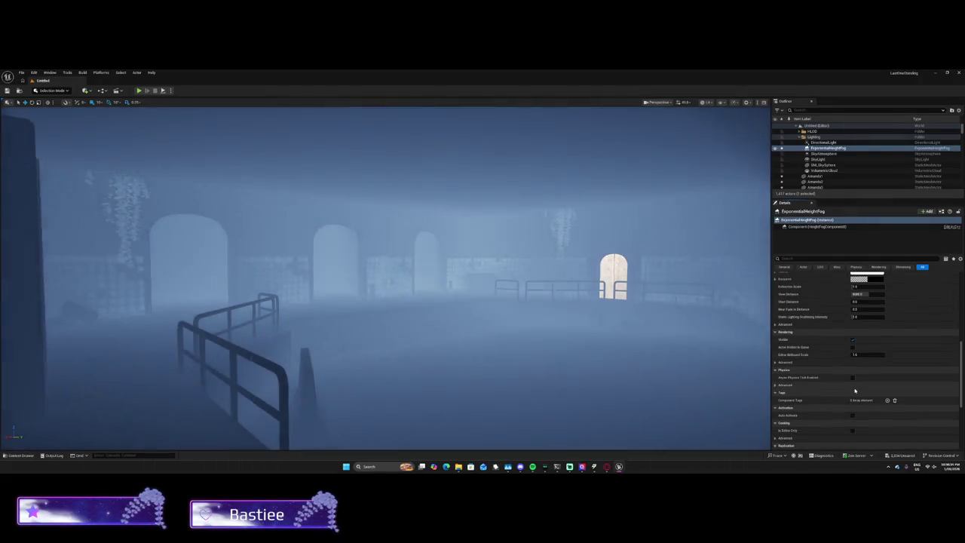
scroll(855, 388, "up", 10)
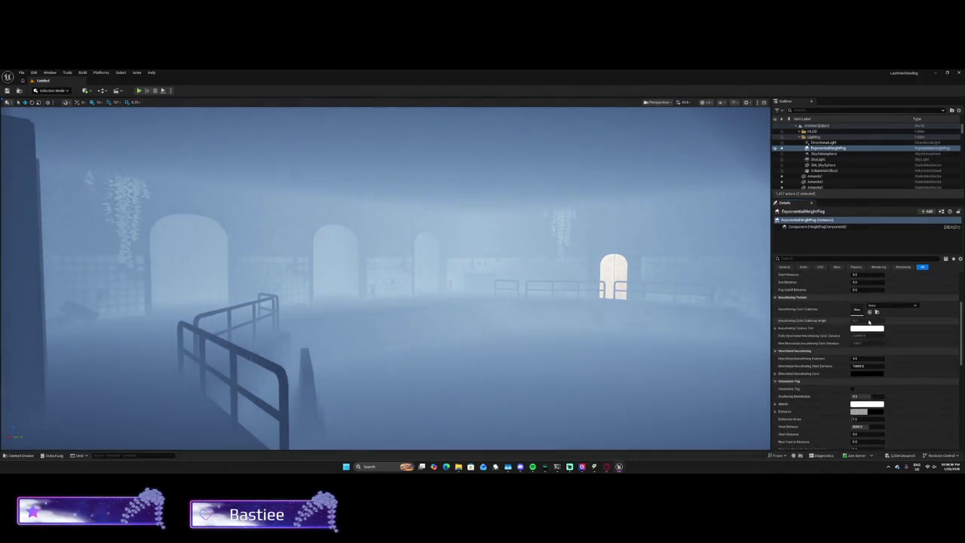
scroll(869, 327, "up", 1)
left_click(867, 350)
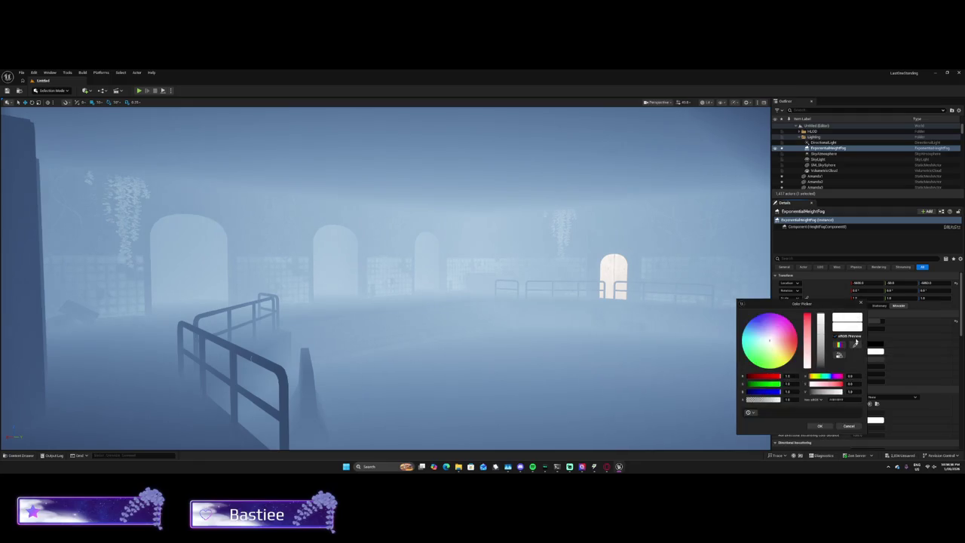
Step: Shift the fog colour to a darker purple-blue and set the fog's Mobility to Movable
mouse_move(768, 332)
left_mouse_down()
mouse_move(768, 313)
mouse_move(769, 330)
mouse_move(820, 342)
mouse_move(821, 314)
mouse_move(772, 339)
mouse_move(820, 345)
mouse_move(821, 360)
left_mouse_up()
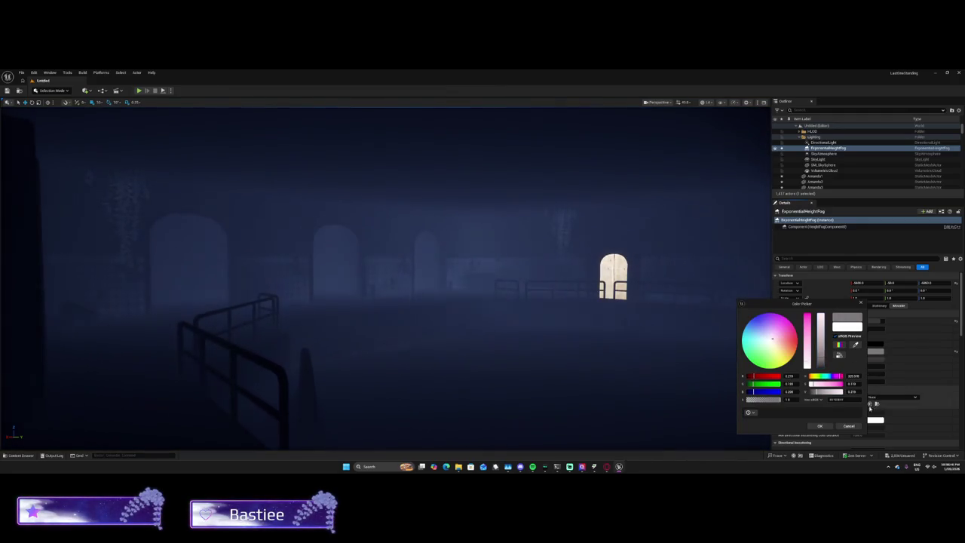
left_click(819, 425)
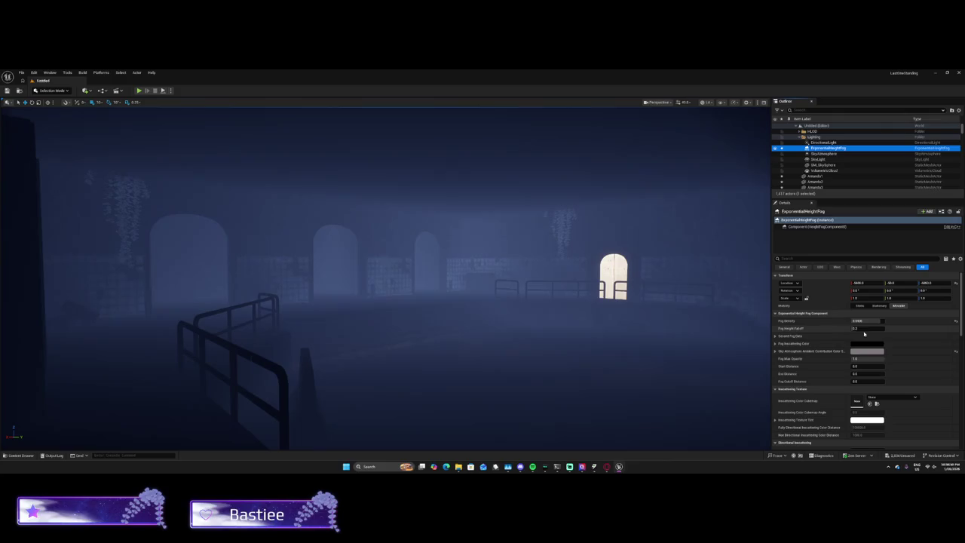
left_click(877, 306)
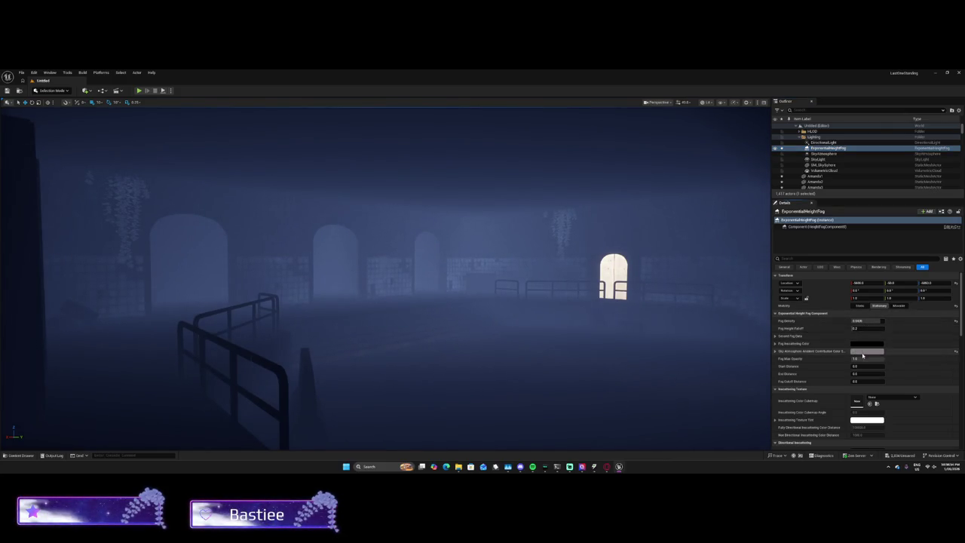
left_click(898, 305)
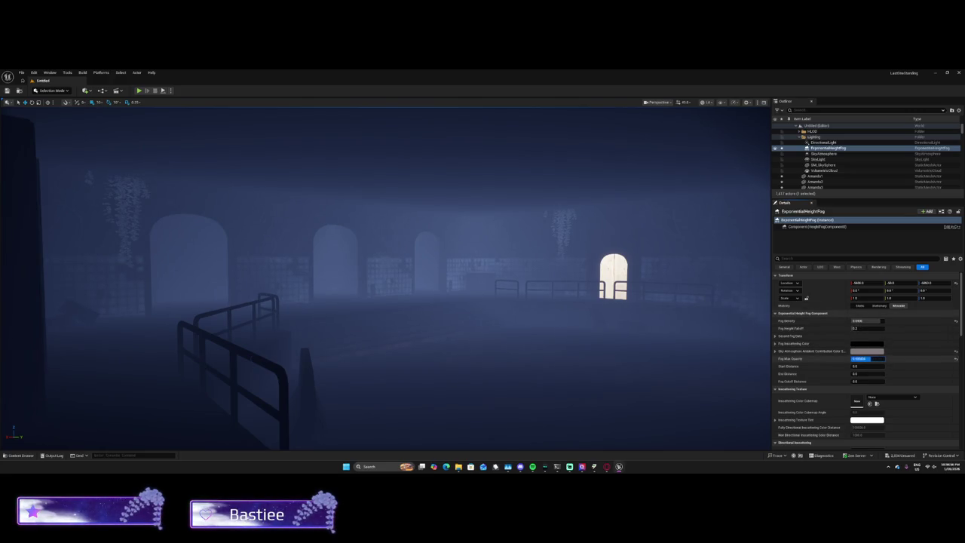
Step: Enter 1 for Fog Max Opacity
type("1")
key("Return")
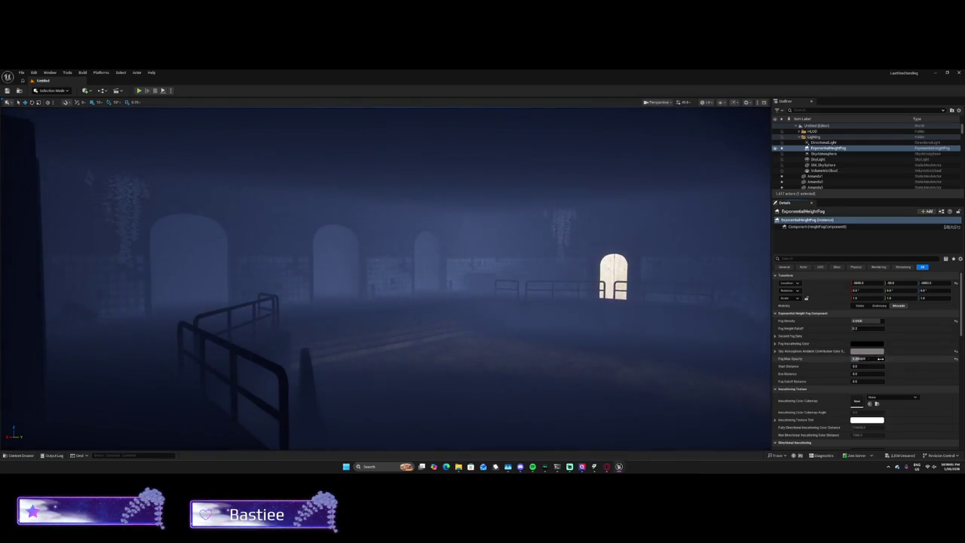
scroll(884, 397, "down", 2)
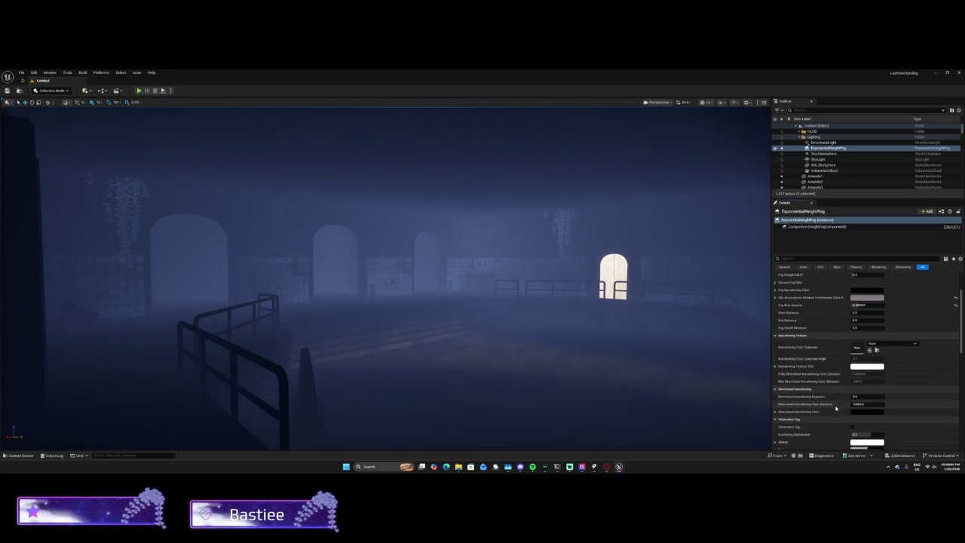
scroll(838, 402, "down", 1)
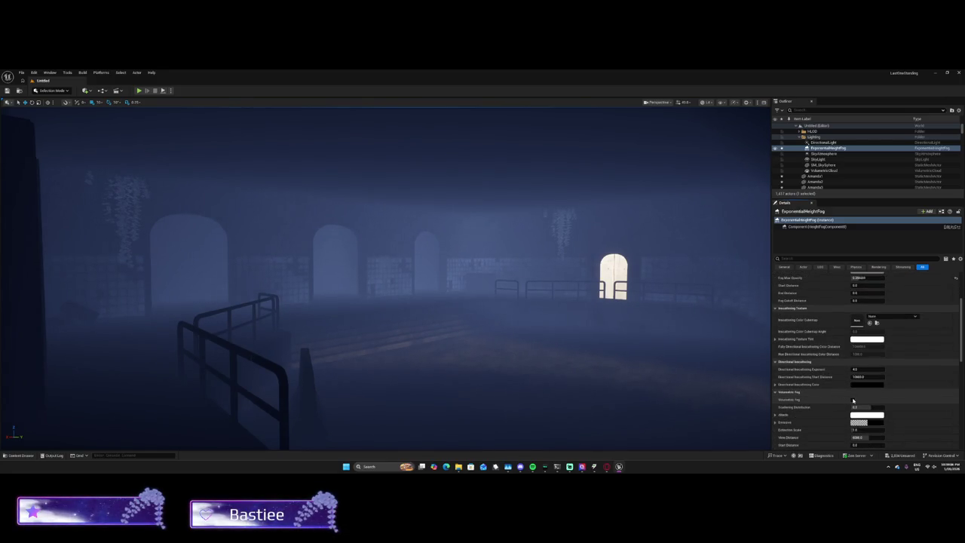
Step: Enable Volumetric Fog, raise Scattering Distribution and shorten View Distance to about 1184
left_click(853, 400)
scroll(854, 402, "down", 3)
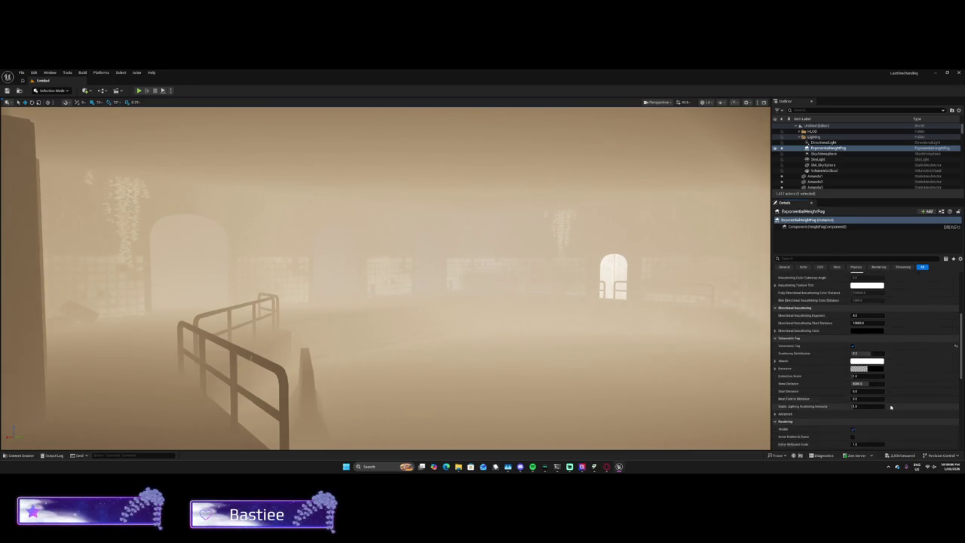
left_click_drag(867, 345, 892, 344)
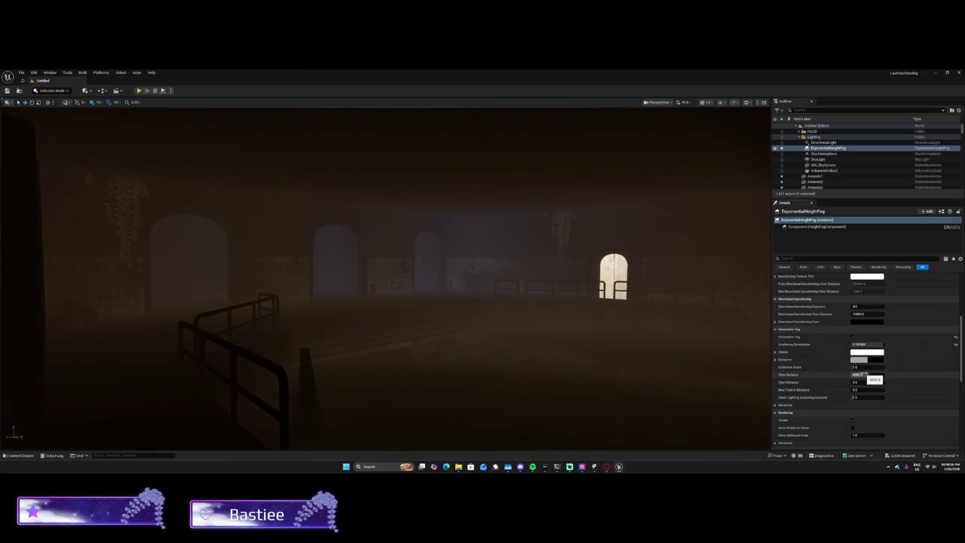
left_click_drag(859, 374, 844, 375)
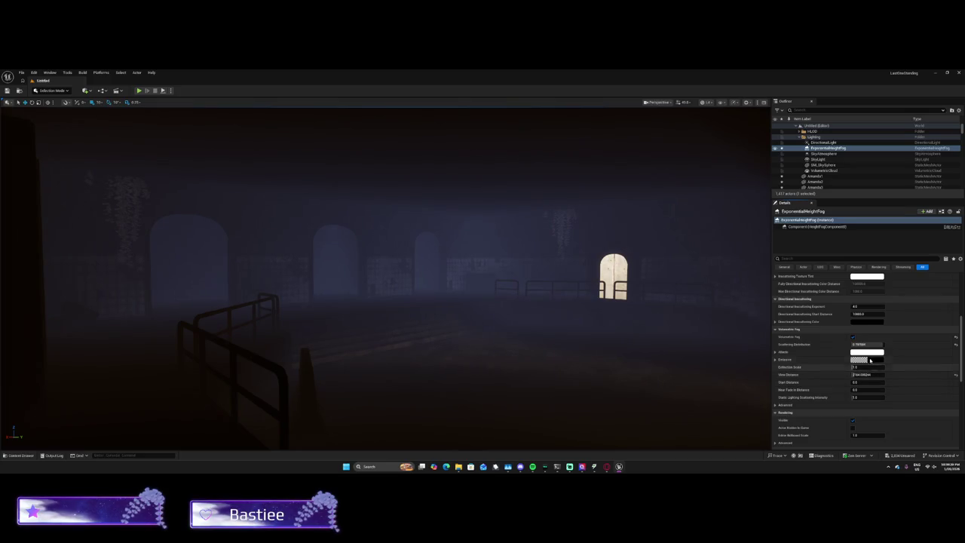
Step: Give the volumetric fog Albedo a dark pinkish-purple colour and apply it
left_click(866, 352)
left_click_drag(814, 328, 811, 365)
left_click_drag(823, 315, 823, 353)
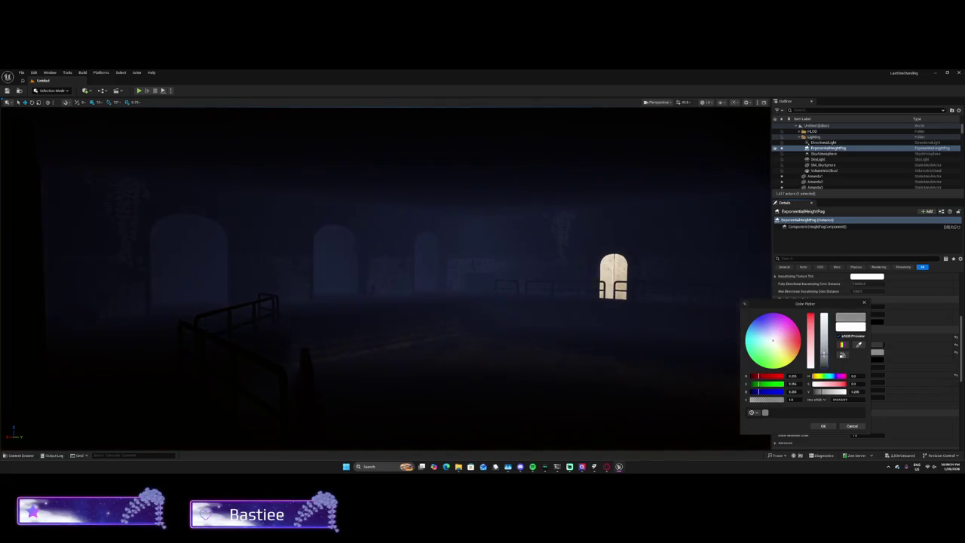
left_click_drag(769, 331, 765, 323)
left_click_drag(837, 377, 841, 376)
left_click(829, 426)
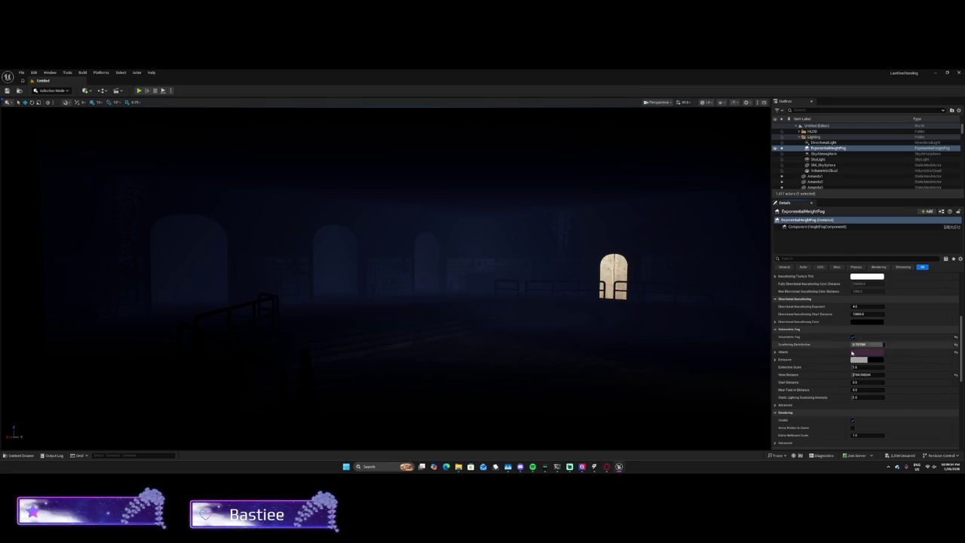
scroll(853, 344, "down", 5)
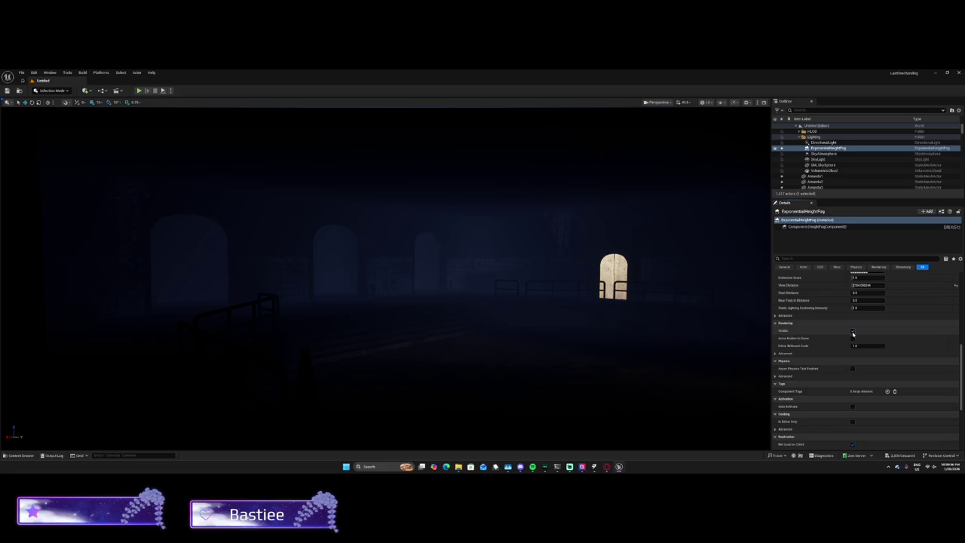
scroll(821, 348, "down", 1)
scroll(848, 350, "down", 3)
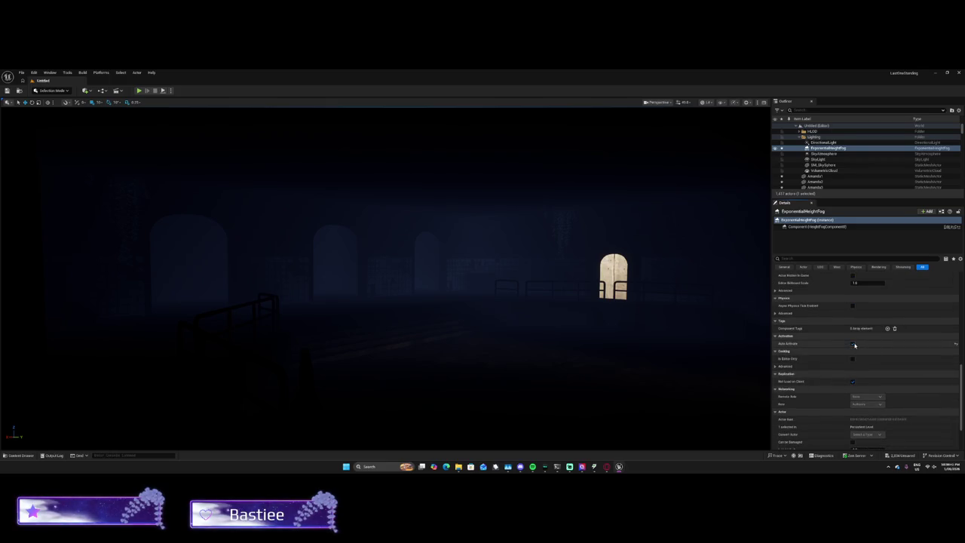
scroll(855, 354, "down", 2)
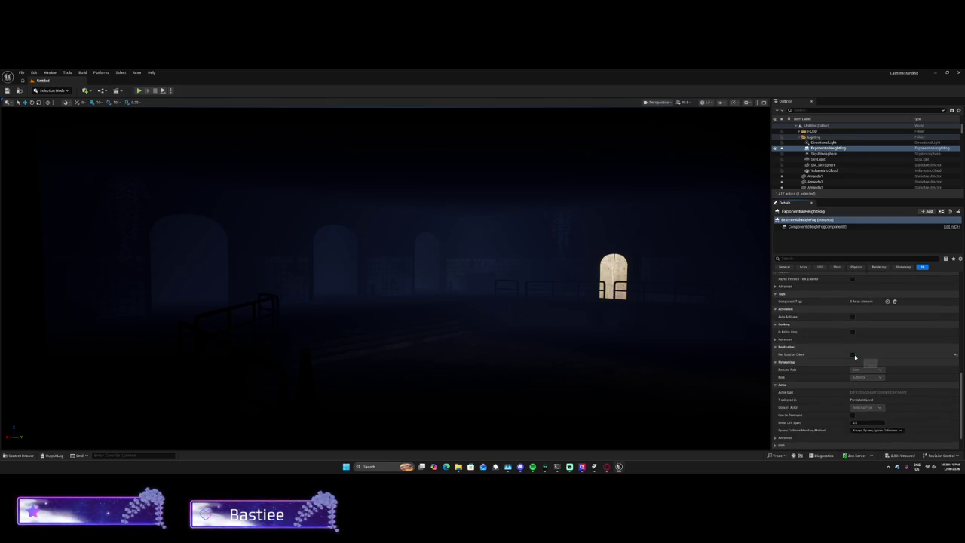
scroll(856, 362, "down", 2)
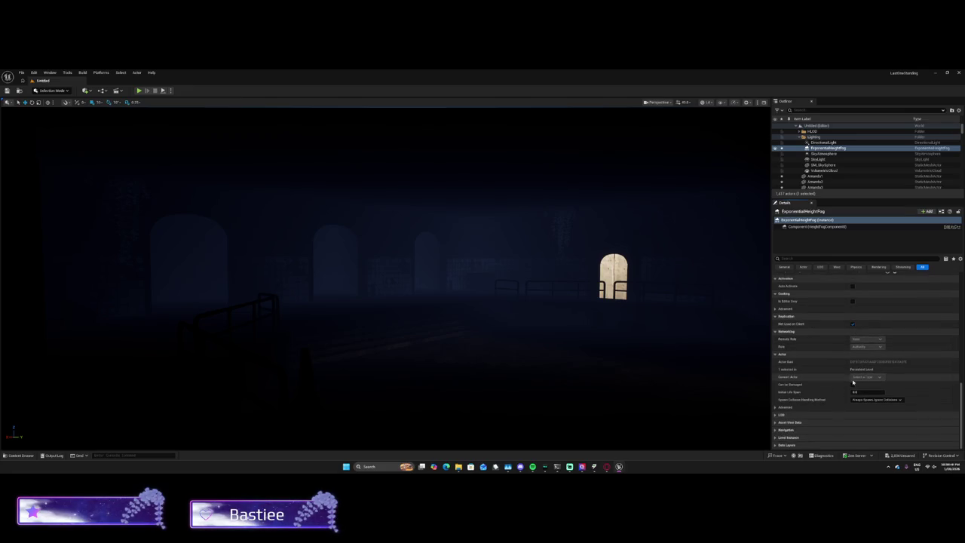
left_click(795, 407)
scroll(794, 403, "down", 2)
scroll(794, 403, "down", 1)
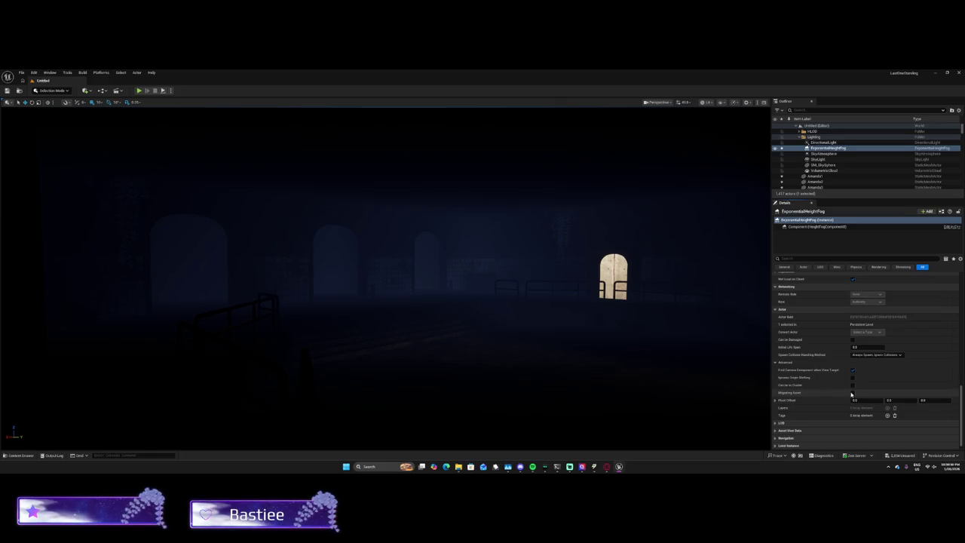
scroll(853, 393, "up", 10)
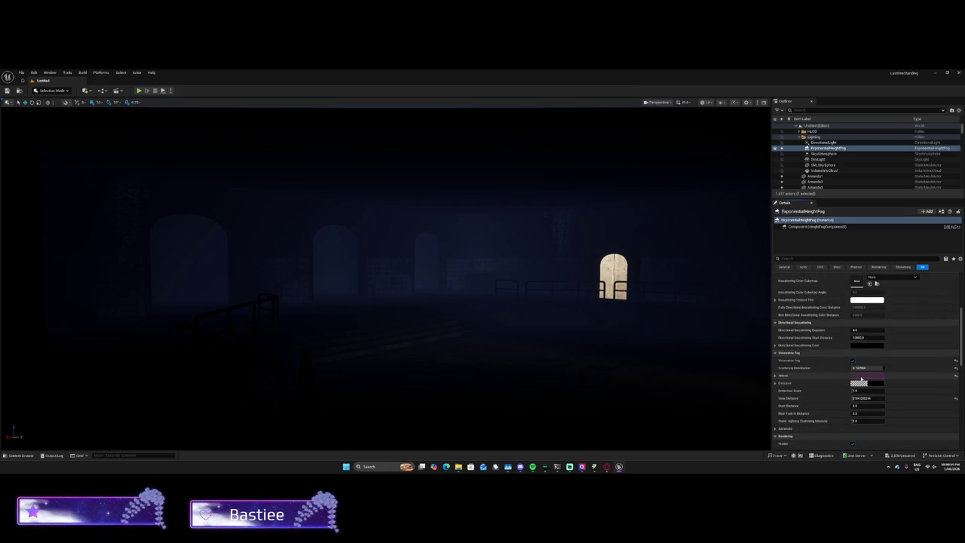
Step: Drag Scattering Distribution to about -0.9 and back, then desaturate the Albedo toward neutral
left_click_drag(867, 368, 851, 368)
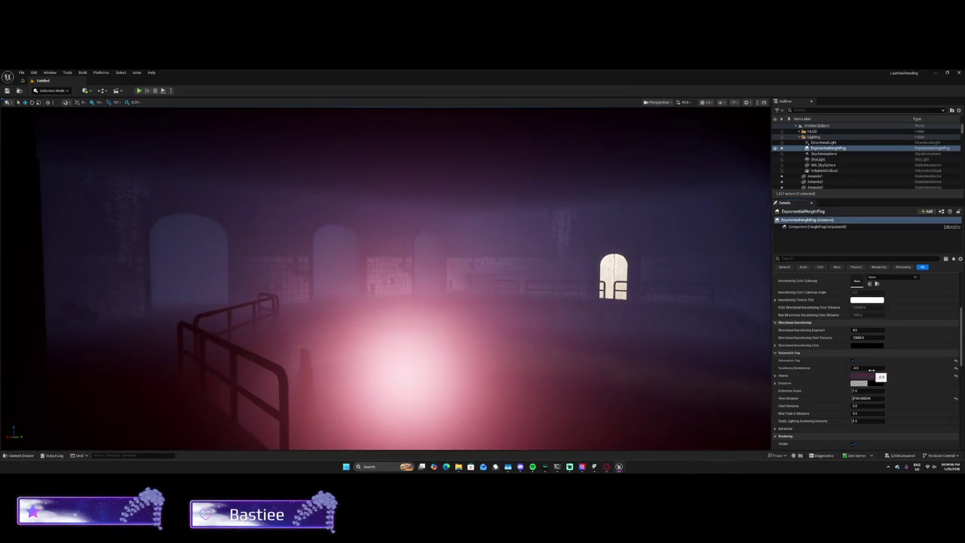
left_click_drag(852, 368, 867, 368)
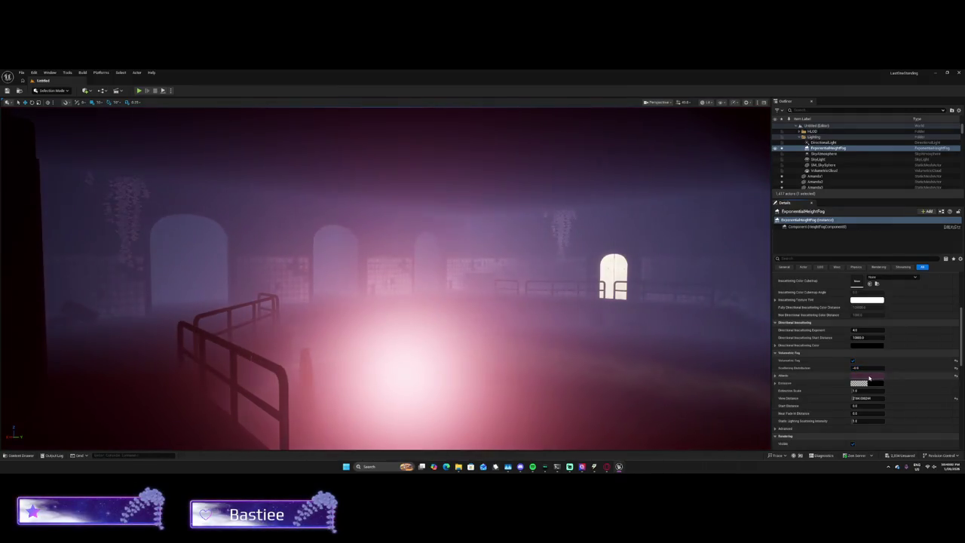
left_click(866, 375)
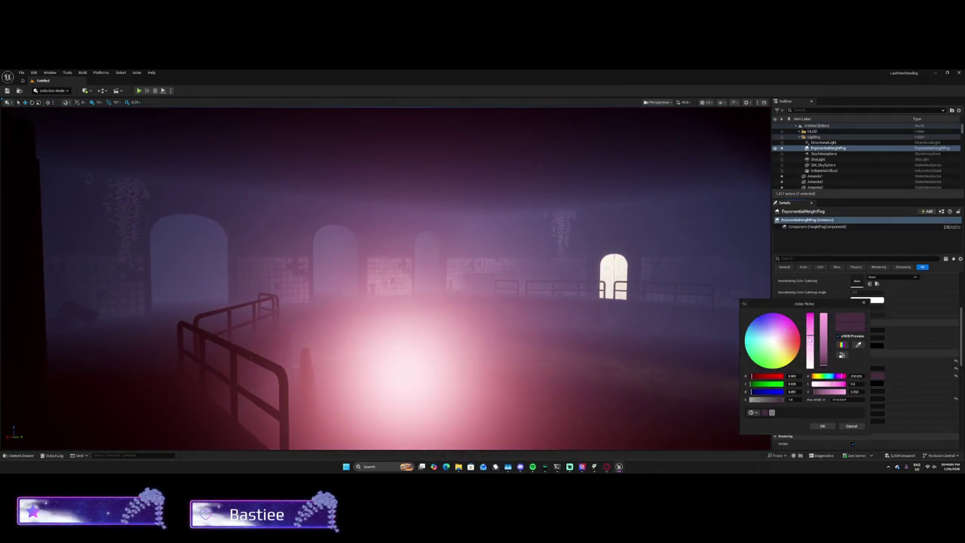
left_click_drag(784, 328, 772, 340)
mouse_move(730, 370)
left_mouse_down()
mouse_move(647, 350)
mouse_move(674, 345)
mouse_move(673, 331)
left_mouse_up()
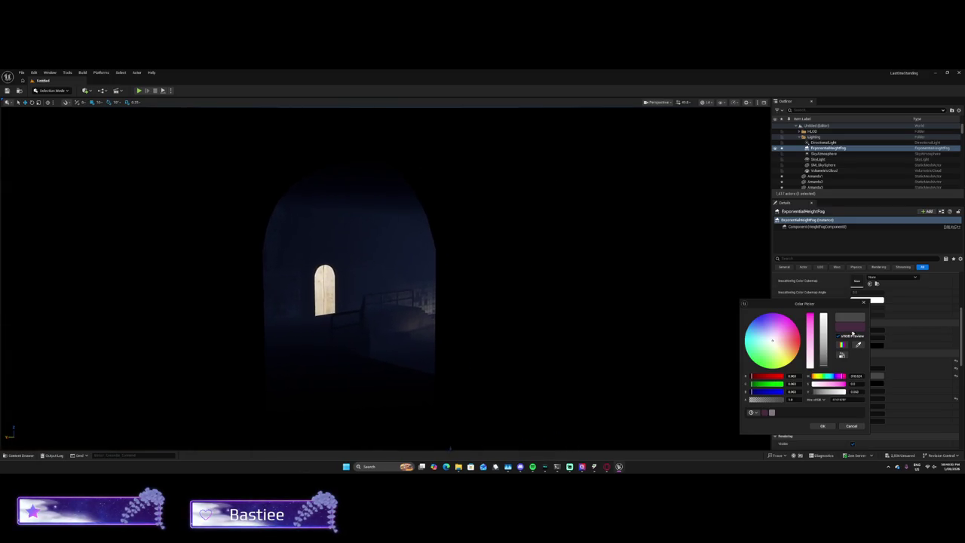
Step: Apply the albedo colour, set inscattering Start Distance to about 398, and reduce Fog Density
left_click(827, 425)
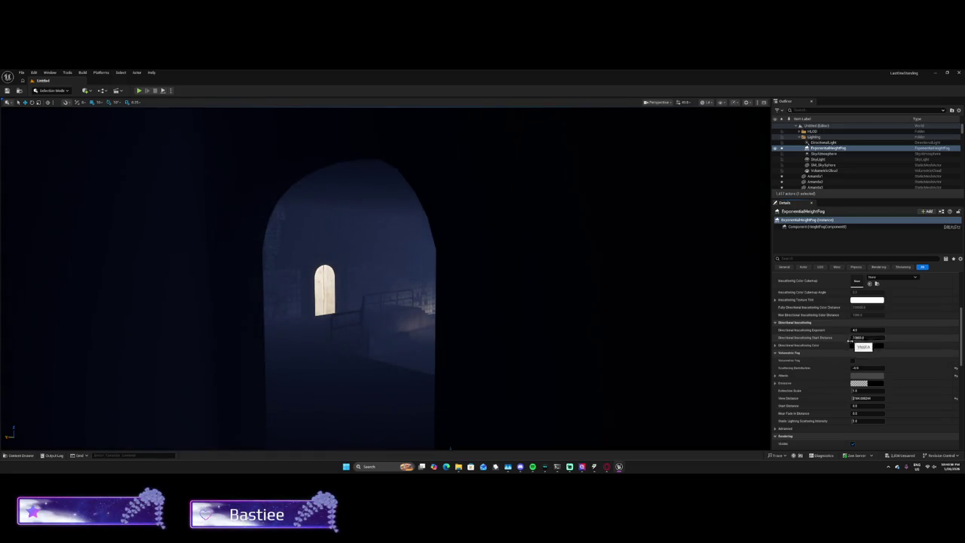
scroll(847, 363, "up", 2)
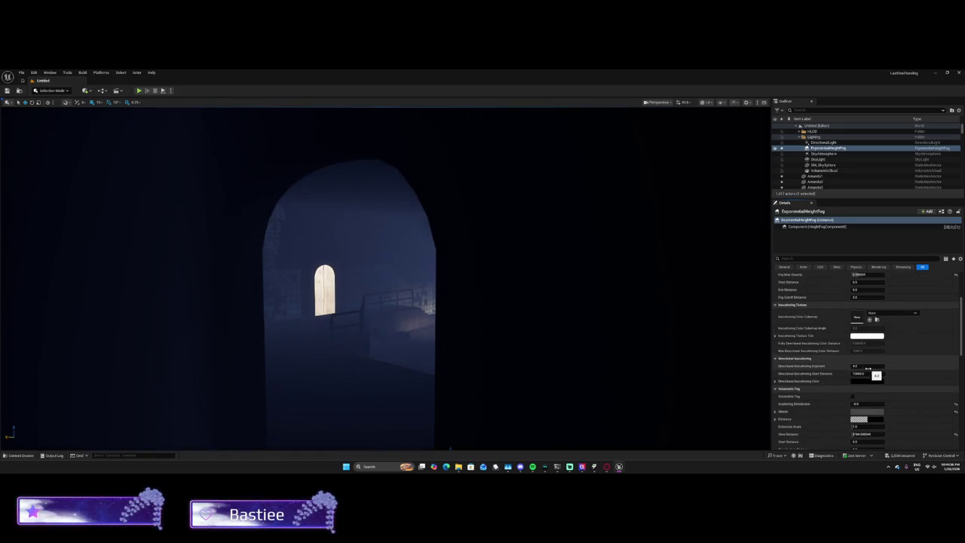
mouse_move(867, 373)
left_mouse_down()
mouse_move(851, 373)
mouse_move(882, 373)
left_mouse_up()
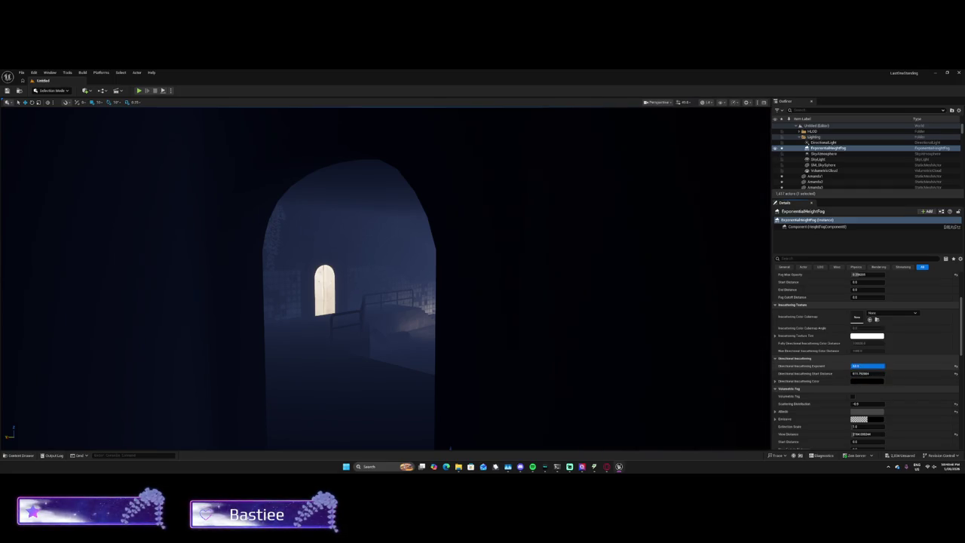
scroll(861, 419, "up", 3)
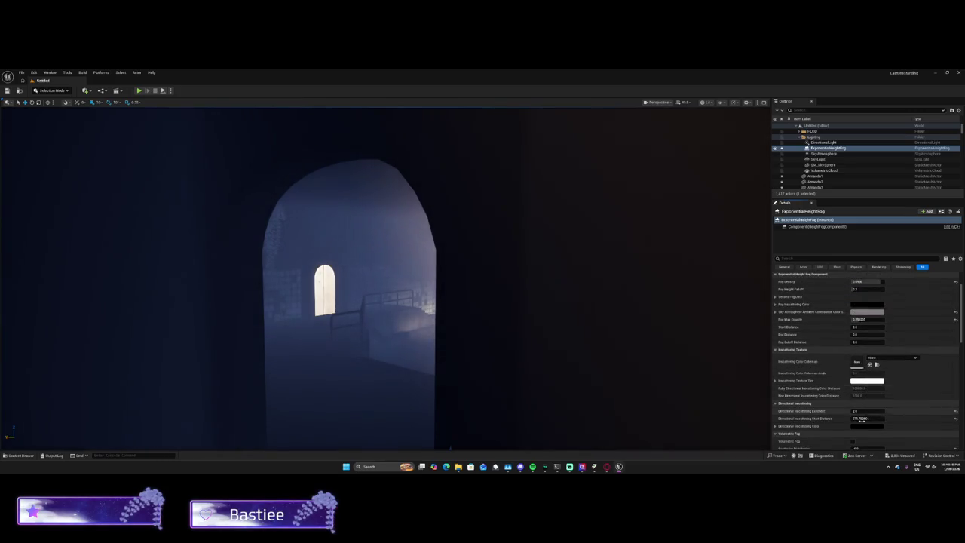
scroll(859, 332, "up", 3)
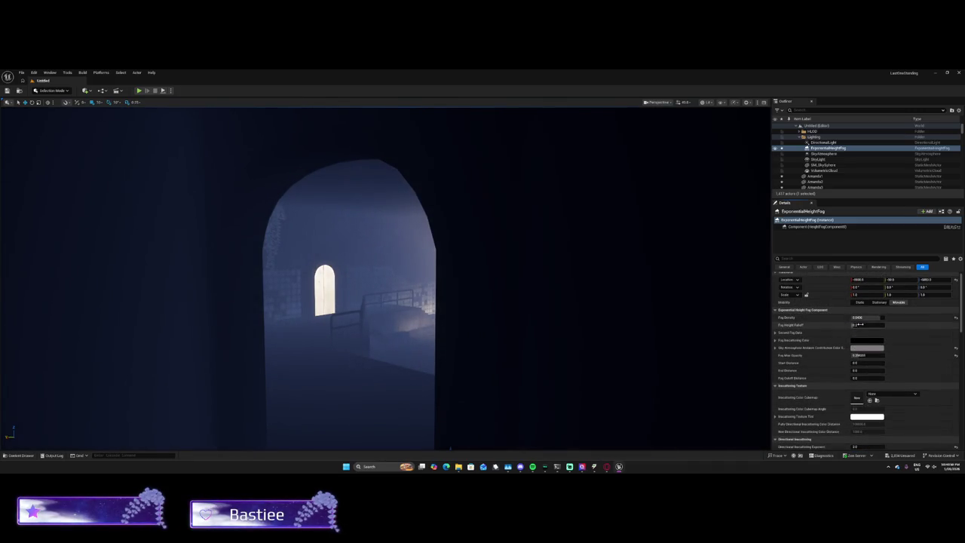
left_click_drag(867, 317, 835, 326)
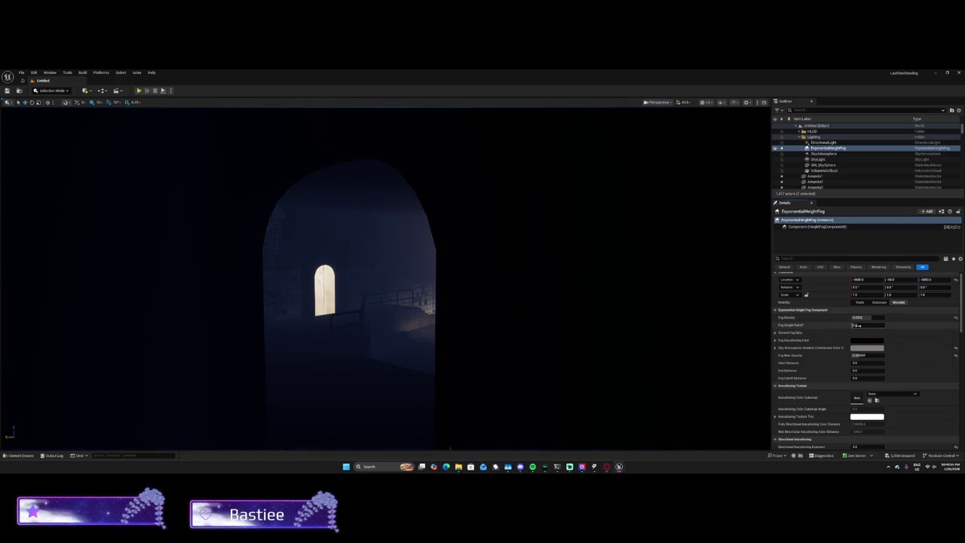
scroll(833, 332, "up", 1)
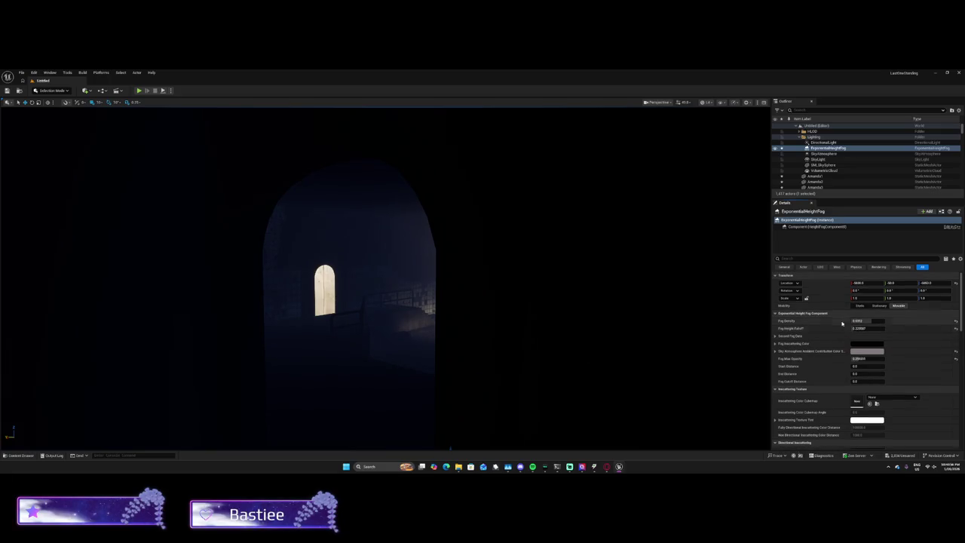
Step: Facing the lit wall, push Directional Inscattering Start Distance out to about 50673.74
mouse_move(740, 341)
left_mouse_down()
mouse_move(768, 316)
mouse_move(736, 344)
mouse_move(708, 343)
left_mouse_up()
scroll(859, 365, "down", 5)
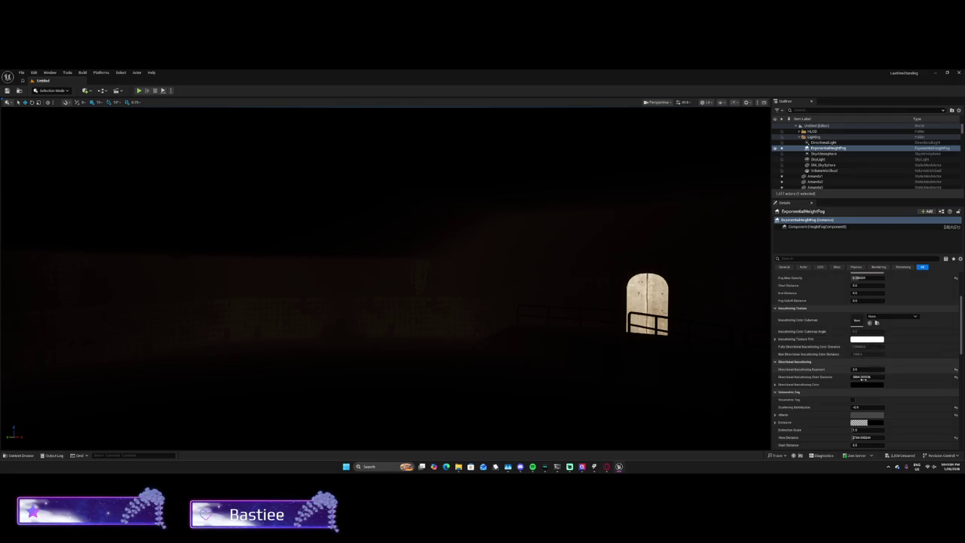
left_click_drag(860, 376, 890, 376)
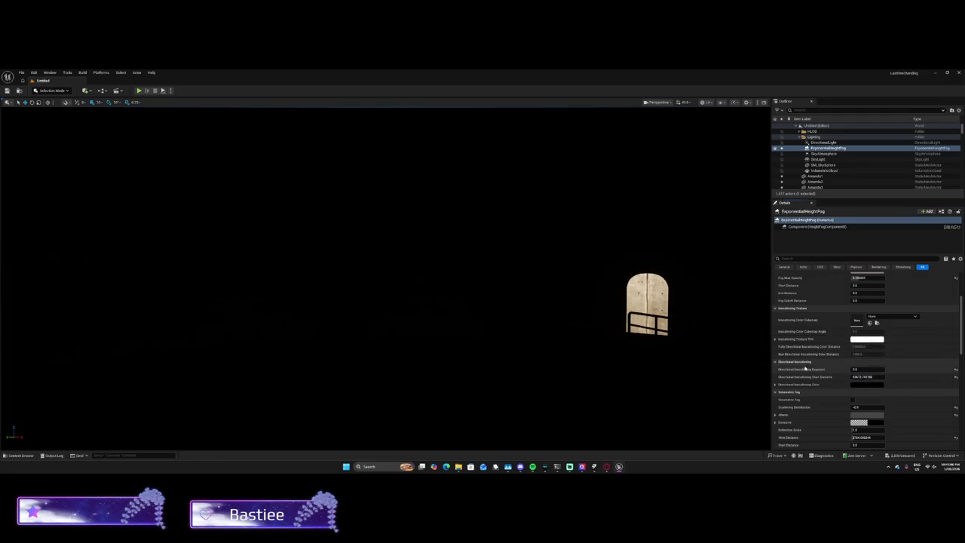
scroll(856, 369, "down", 1)
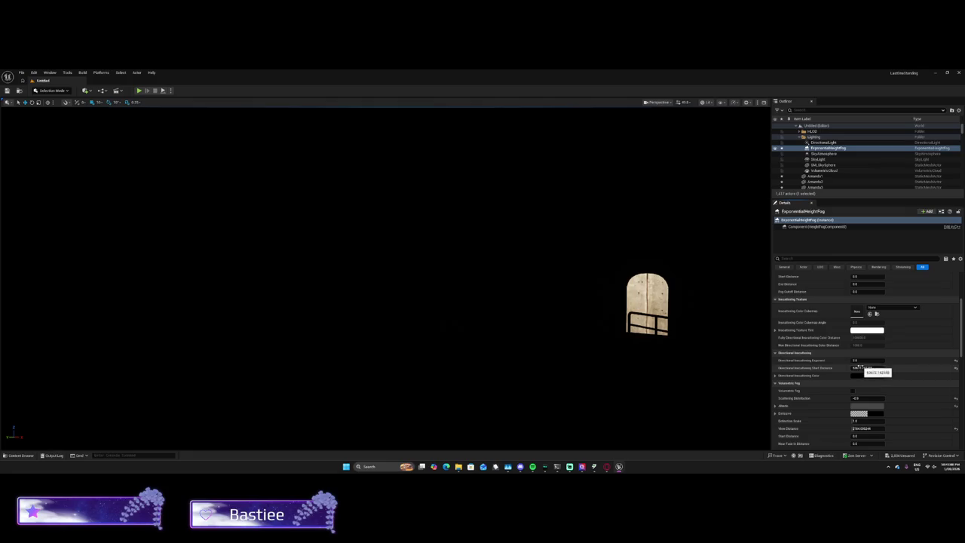
scroll(861, 397, "down", 2)
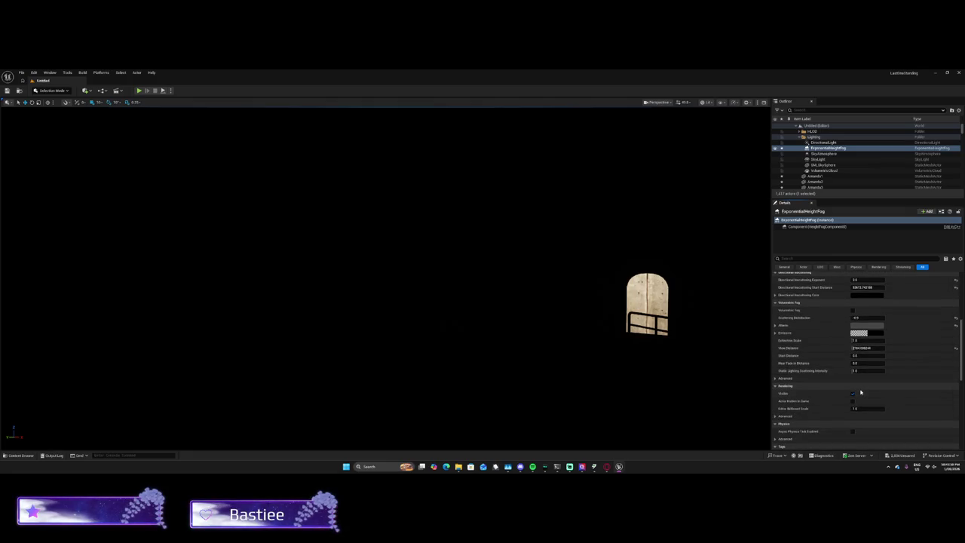
scroll(860, 390, "down", 2)
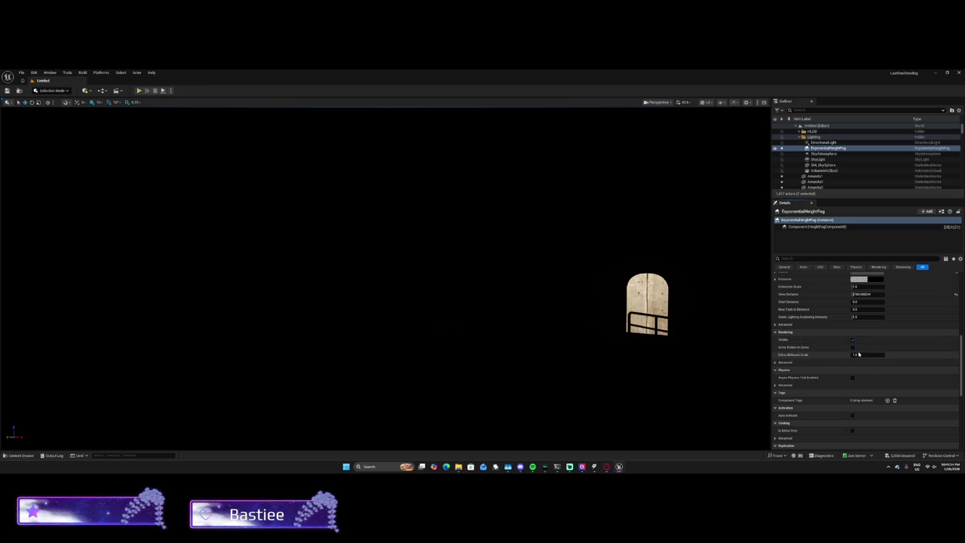
scroll(860, 351, "up", 10)
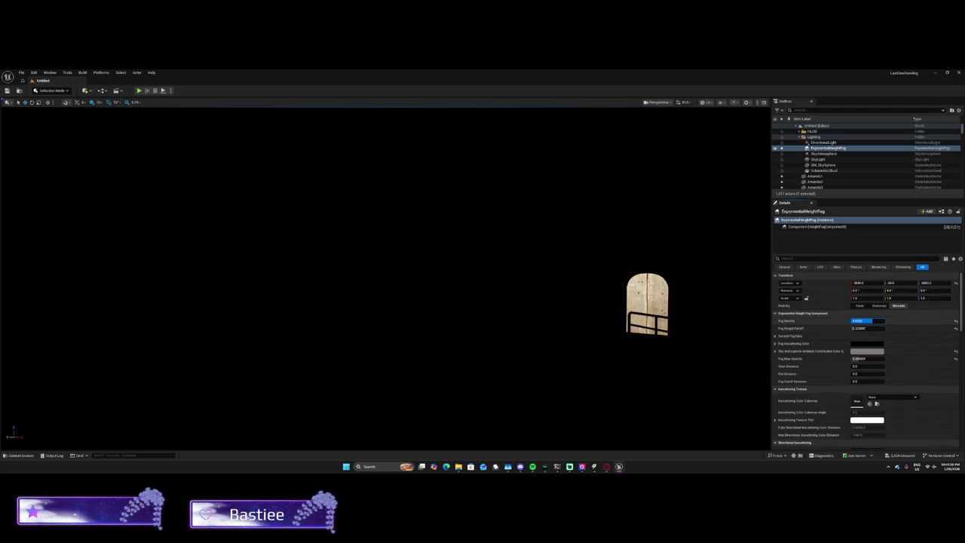
Step: Commit Fog Density 0.02 and lower Fog Height Falloff to about 0.007
key("Return")
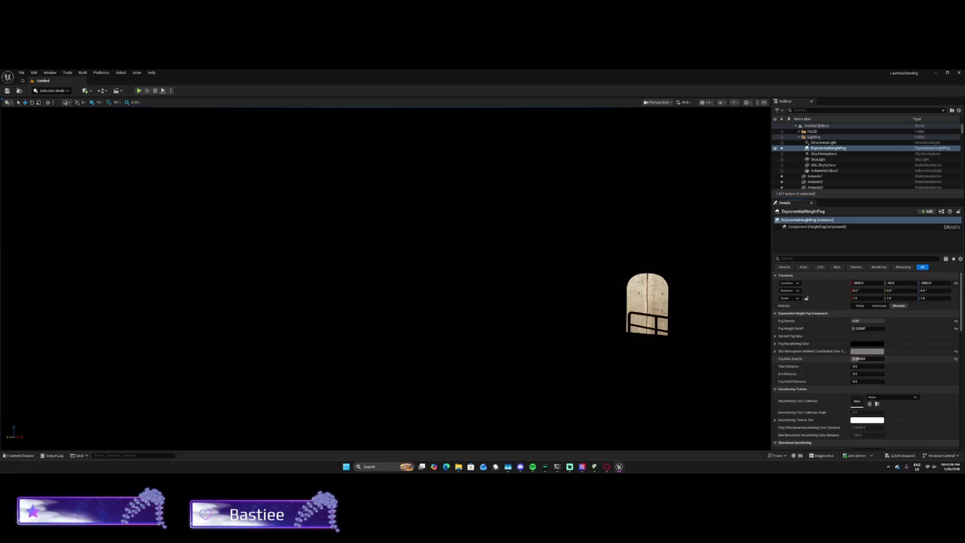
left_click(866, 327)
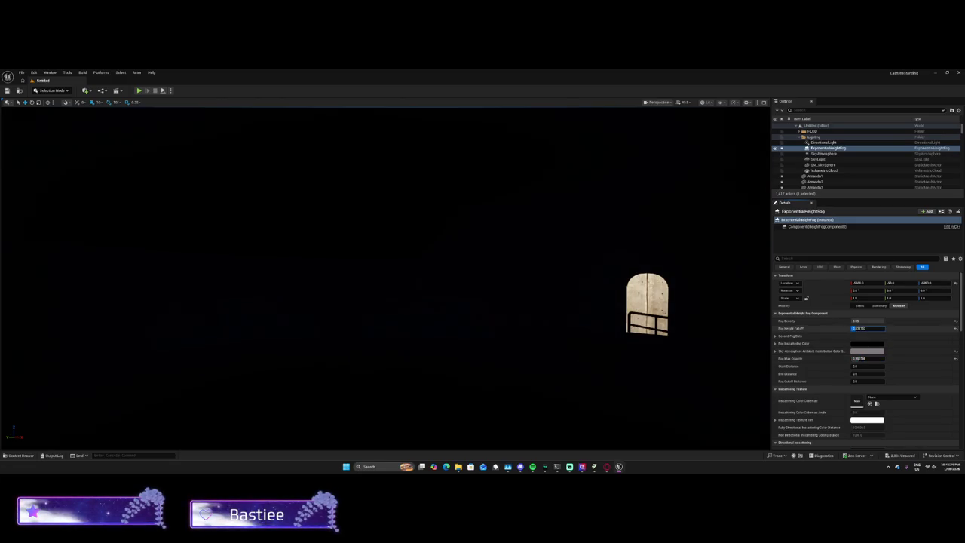
type("0.02")
type("0.09465")
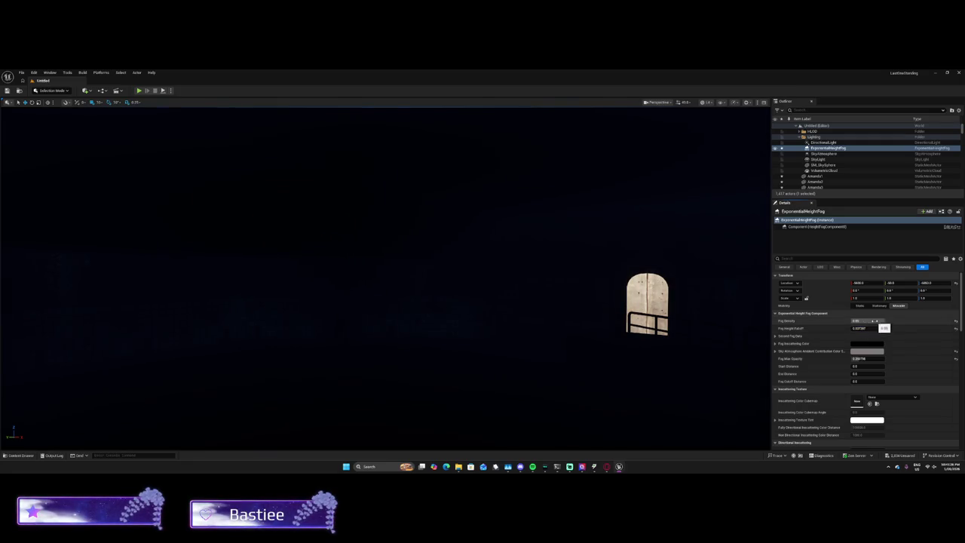
type("0")
key("Return")
Step: Set Fog Max Opacity to 1.0, raise the cutoff distance, and open the inscattering colour
left_click(860, 359)
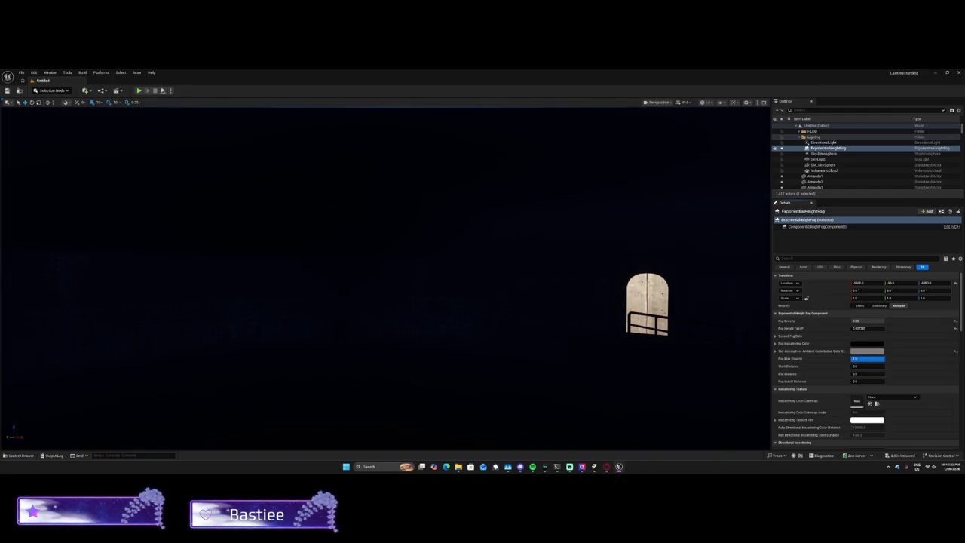
left_click(867, 374)
type("50000")
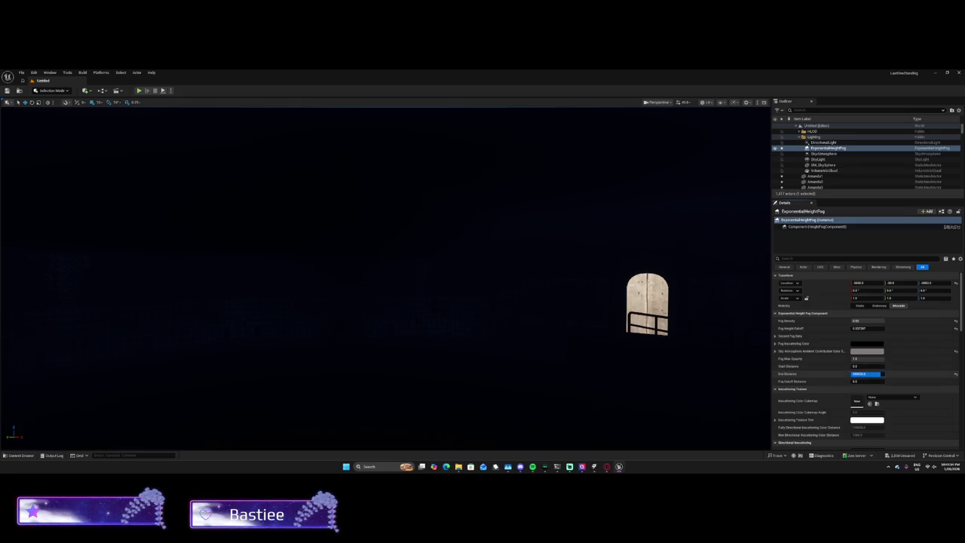
left_click_drag(867, 382, 878, 382)
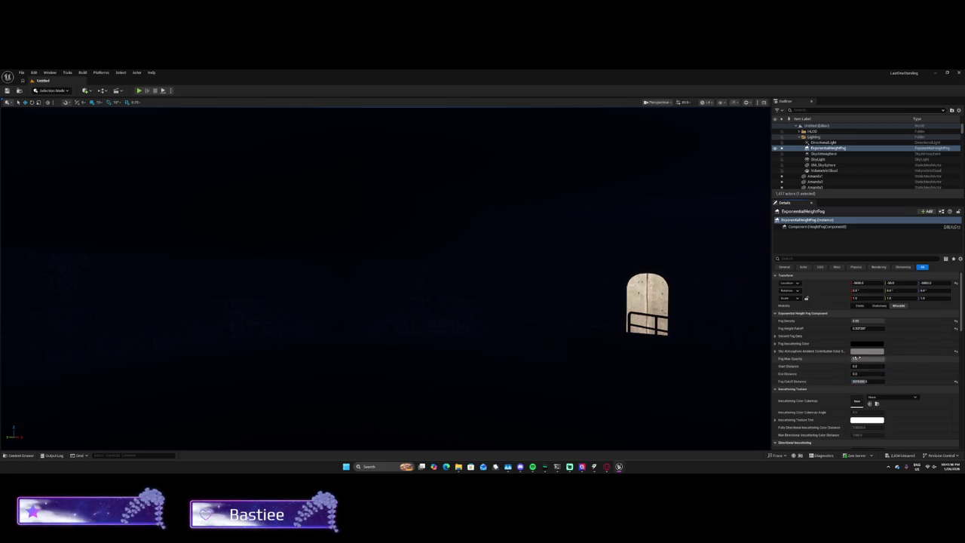
left_click(864, 344)
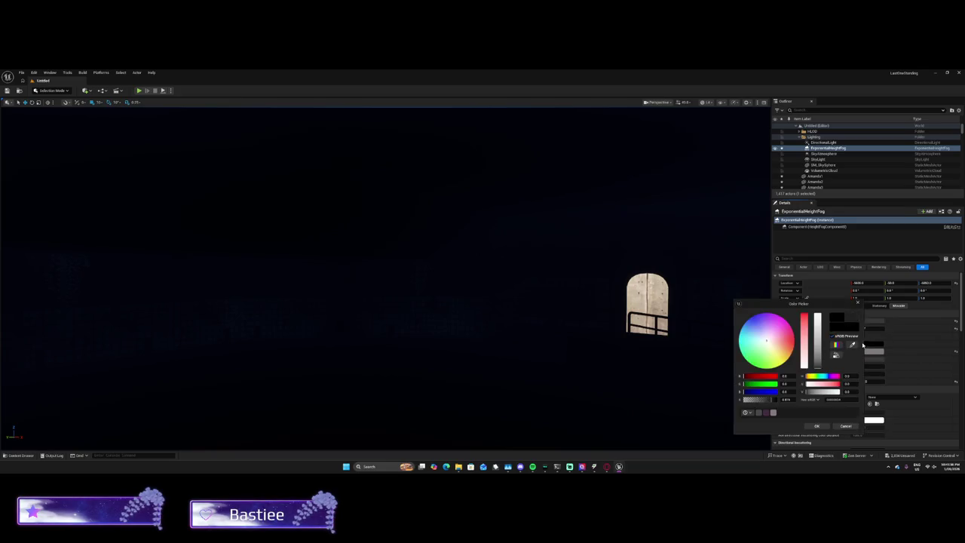
Step: Darken the fog inscattering colour to about 0.01, apply it, and check the corridor
mouse_move(820, 359)
left_mouse_down()
mouse_move(819, 341)
mouse_move(817, 367)
left_mouse_up()
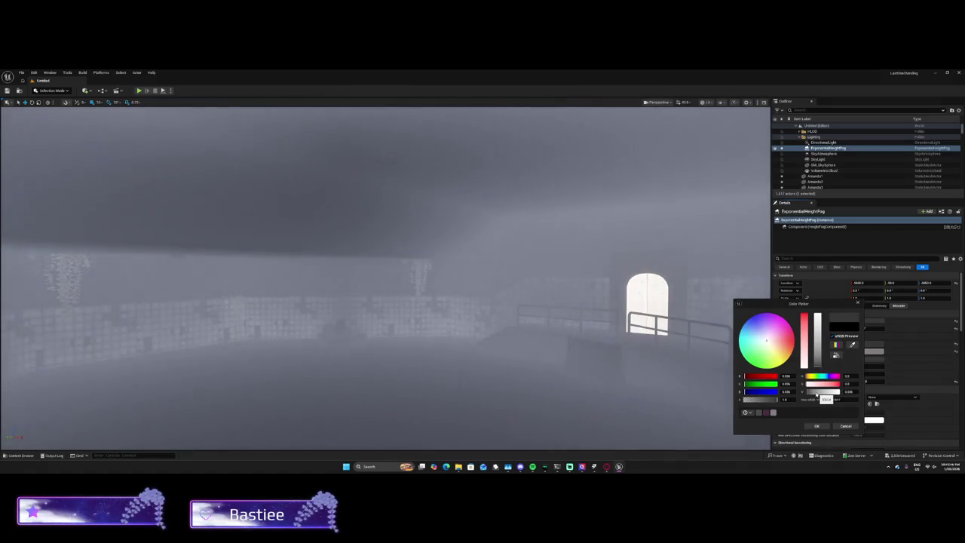
left_click_drag(816, 366, 817, 369)
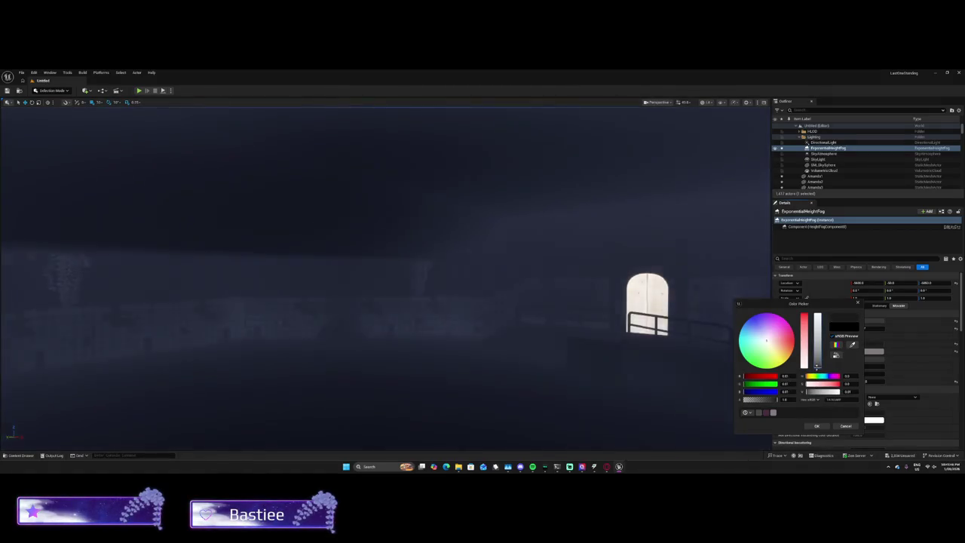
left_click(818, 425)
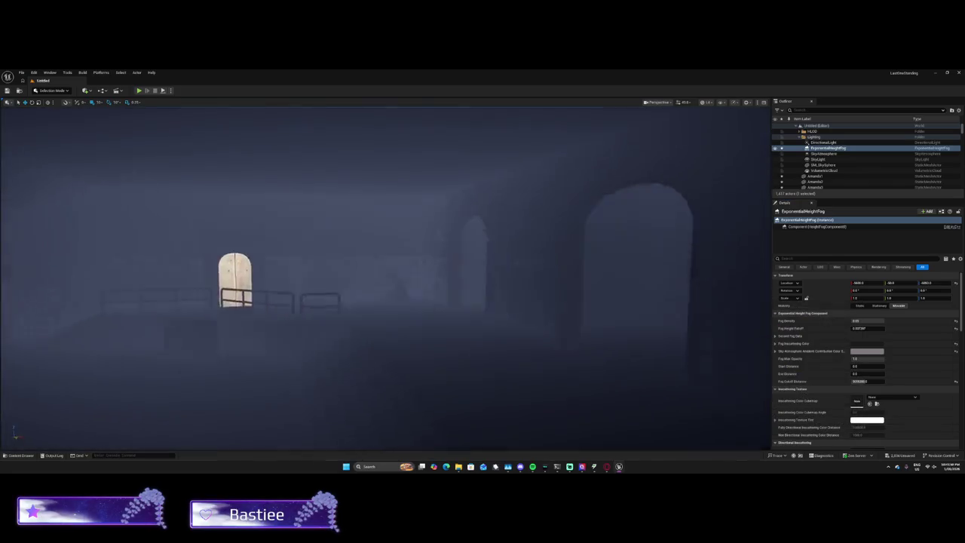
left_click_drag(653, 323, 652, 323)
Step: Select the Fogpanel1, wide panel and Part166 meshes near the lit window
left_click_drag(540, 330, 540, 330)
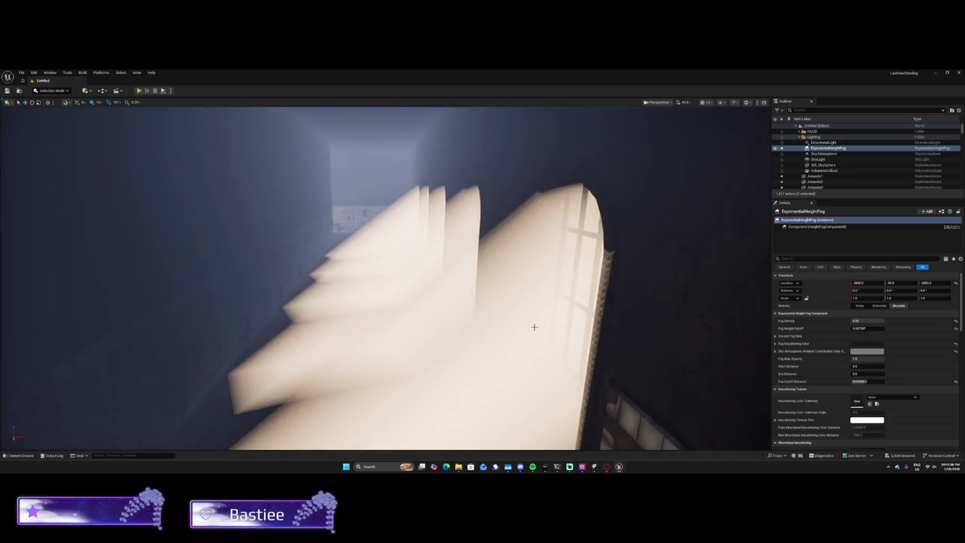
left_click(540, 328)
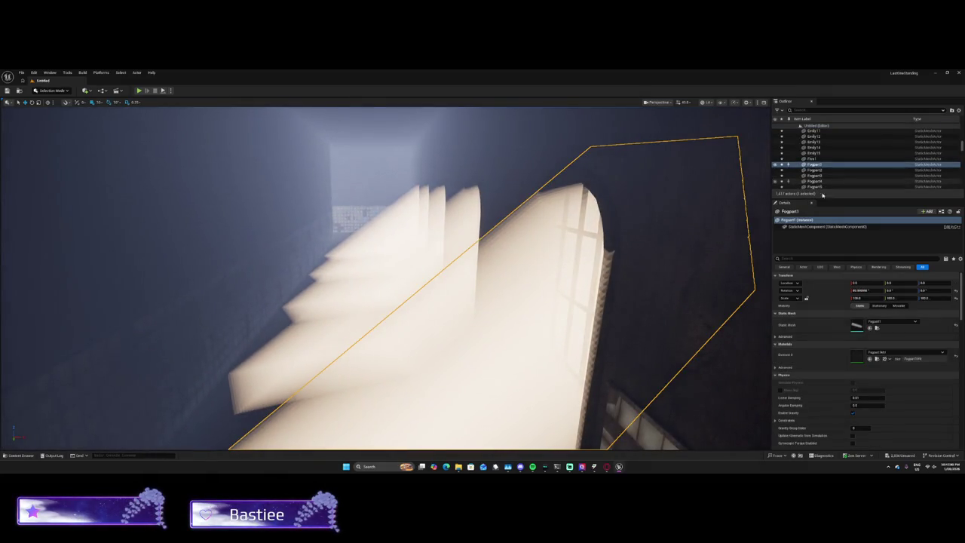
left_click(407, 149)
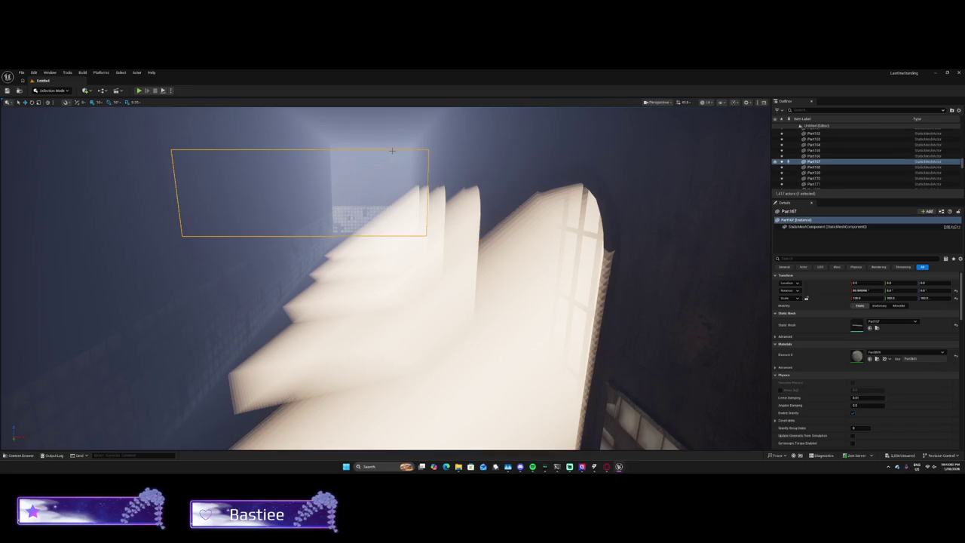
left_click(413, 151)
Step: Collapse and re-expand the Lighting folder, then select the DirectionalLight
scroll(905, 154, "up", 10)
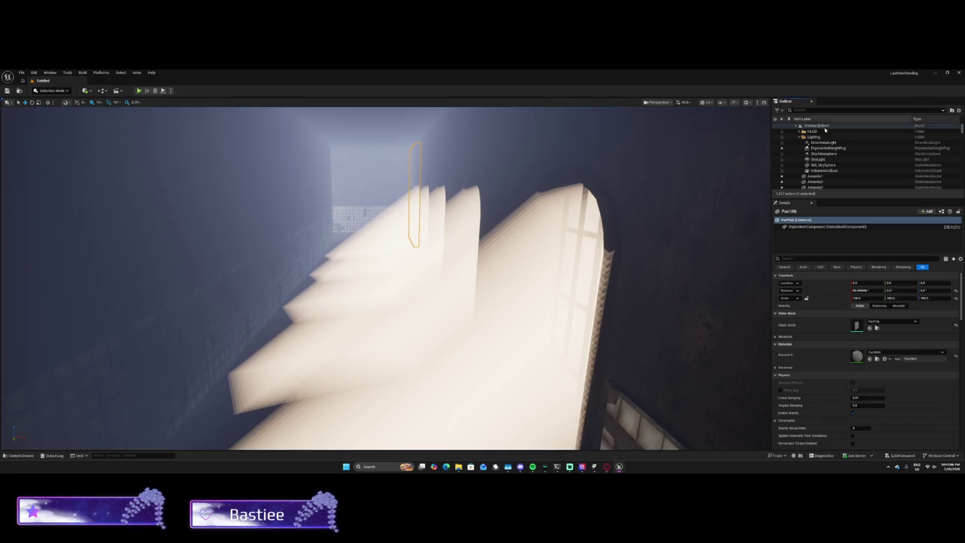
left_click(798, 137)
left_click(807, 136)
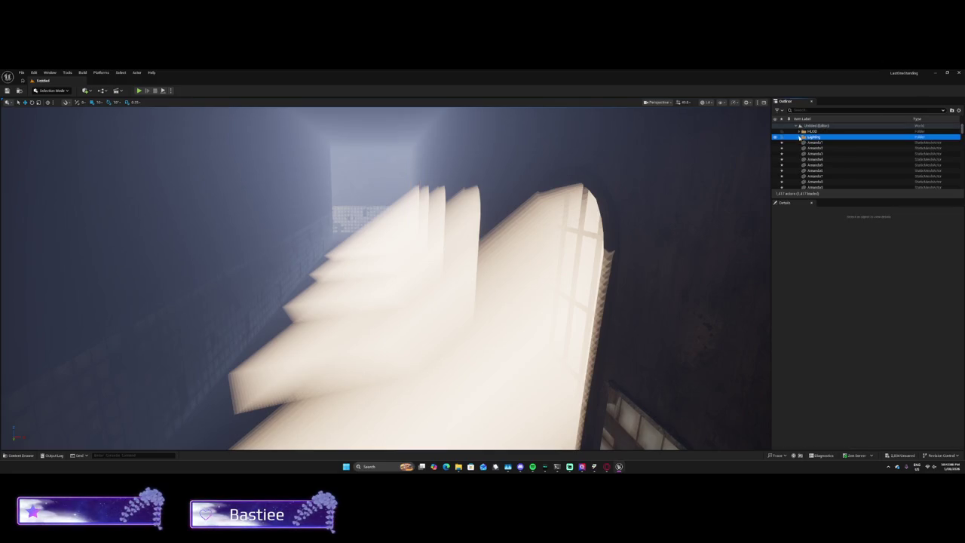
left_click(799, 138)
left_click(825, 149)
left_click(819, 143)
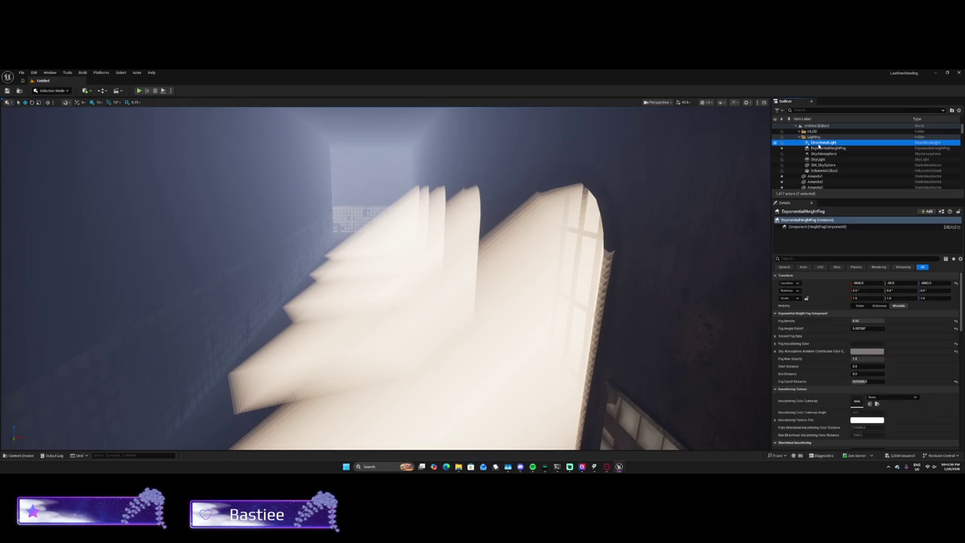
Step: Set the DirectionalLight's intensity to 0 and look down the corridor
mouse_move(851, 321)
left_mouse_down()
mouse_move(799, 321)
mouse_move(863, 321)
left_mouse_up()
type("0.0 lux")
key("Return")
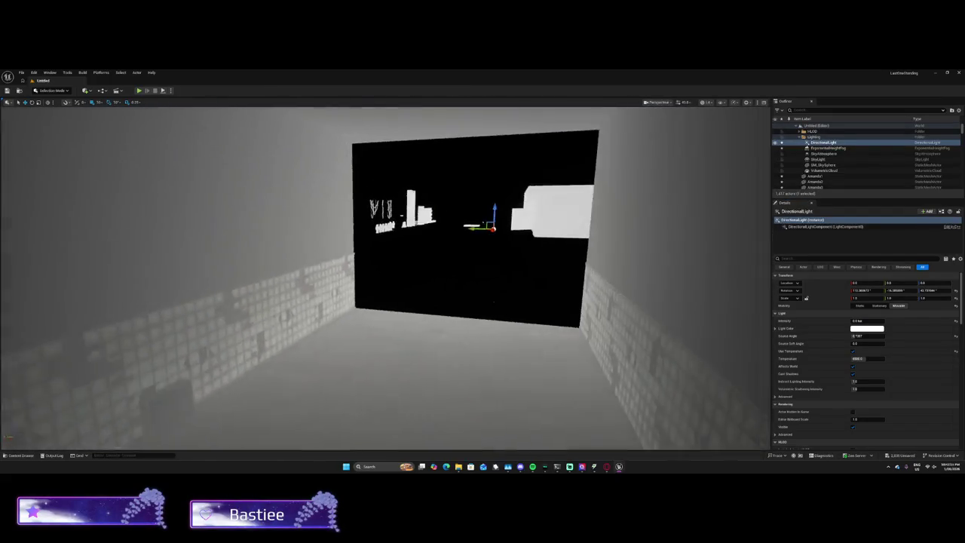
mouse_move(385, 279)
left_mouse_down()
mouse_move(452, 279)
mouse_move(422, 264)
mouse_move(422, 233)
mouse_move(395, 234)
left_mouse_up()
left_click_drag(697, 324, 704, 322)
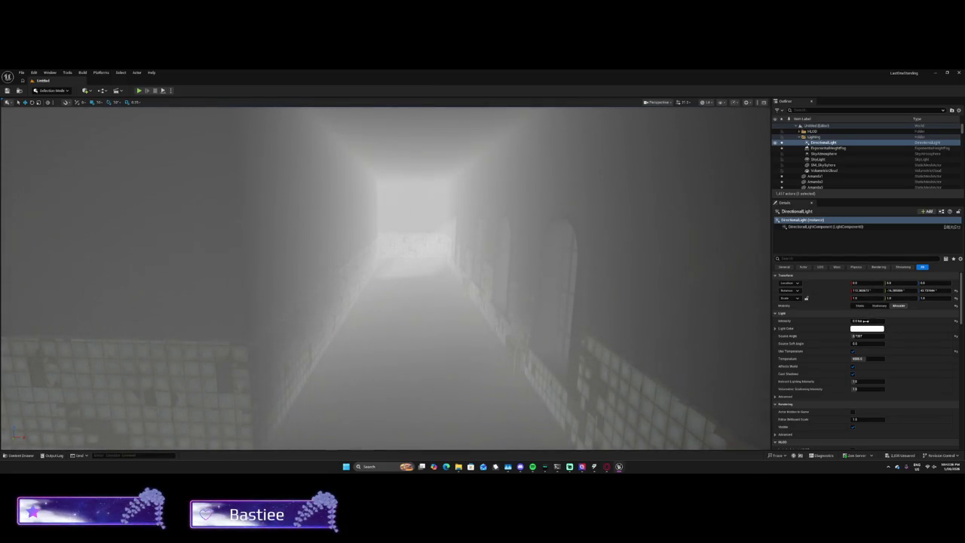
key("Return")
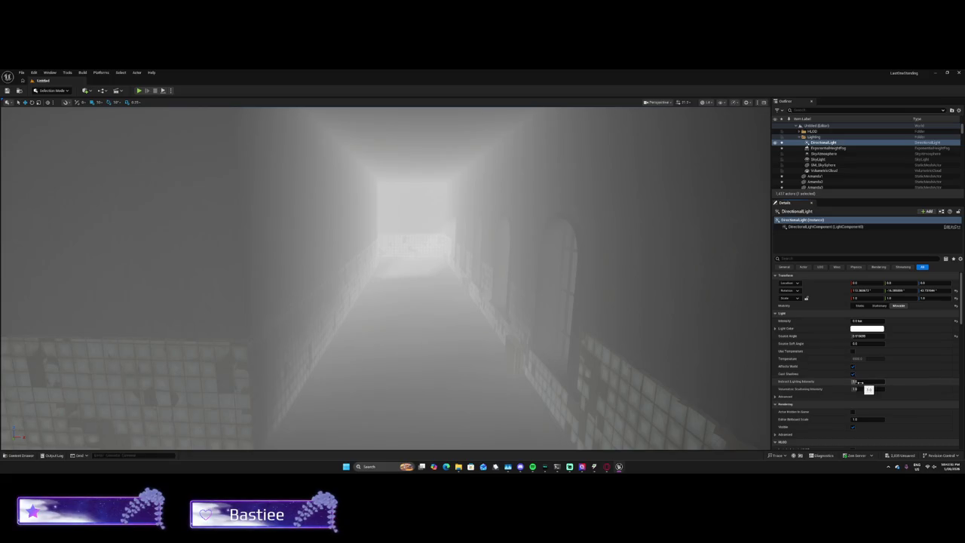
Step: Lower Indirect Lighting Intensity to 0.79 and make the DirectionalLight visible
mouse_move(859, 383)
left_mouse_down()
mouse_move(862, 393)
mouse_move(922, 388)
left_mouse_up()
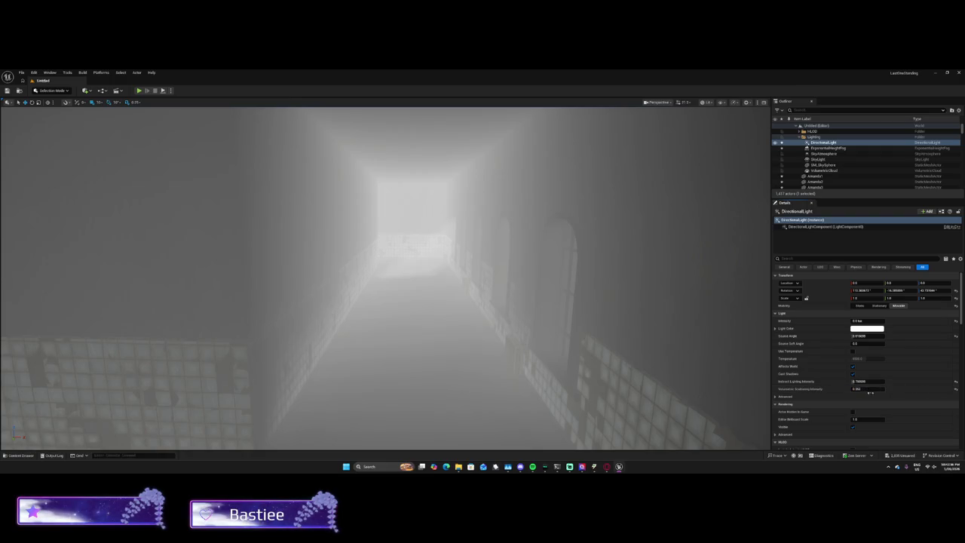
left_click(853, 427)
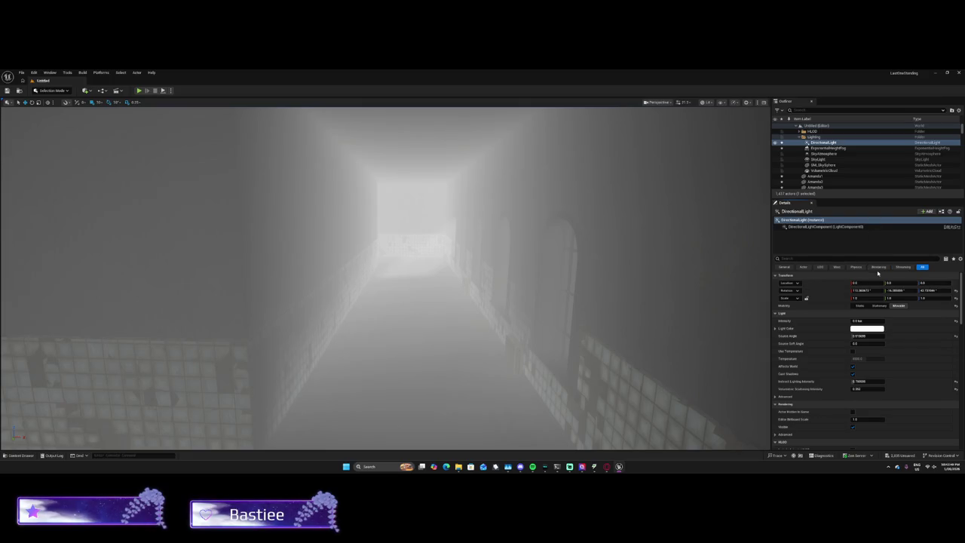
left_click(878, 267)
left_click(856, 267)
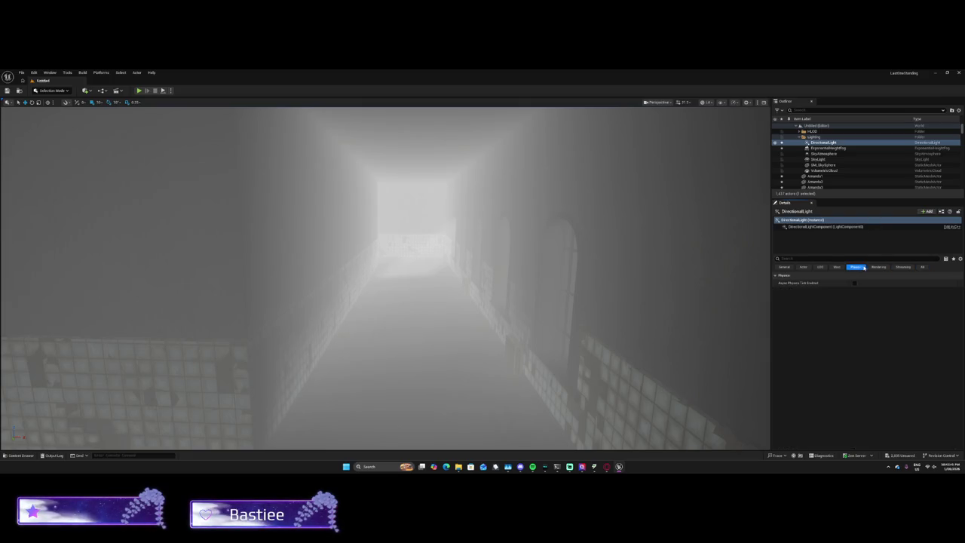
left_click(785, 266)
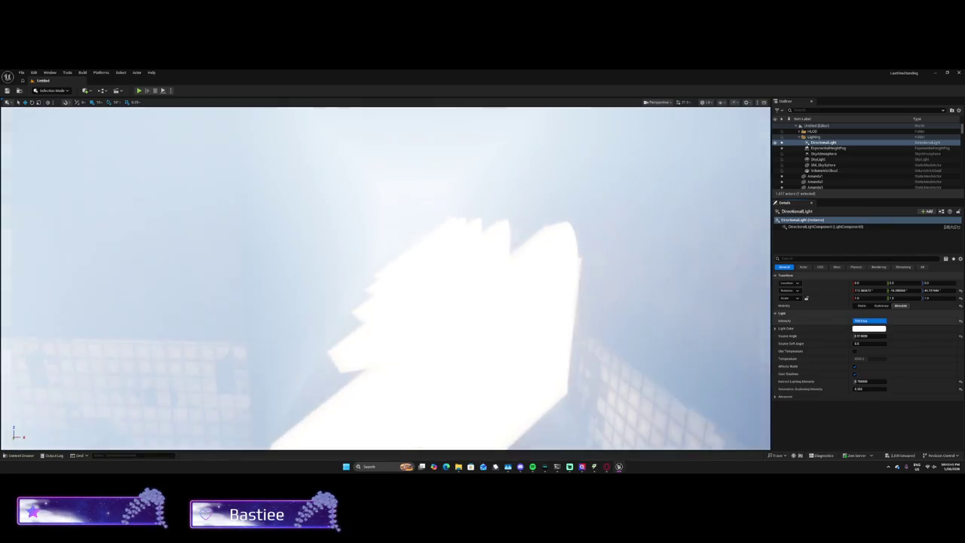
Step: Set the light's Intensity to 100, then 5, then fine-tune it to about 1.26 lux
left_click_drag(859, 321, 878, 320)
left_click(867, 320)
type("100")
key("Return")
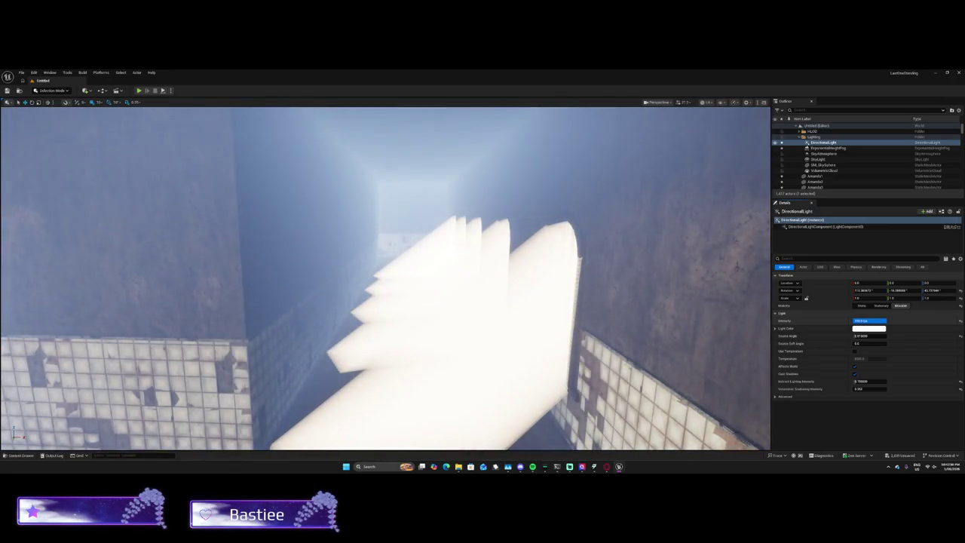
type("5")
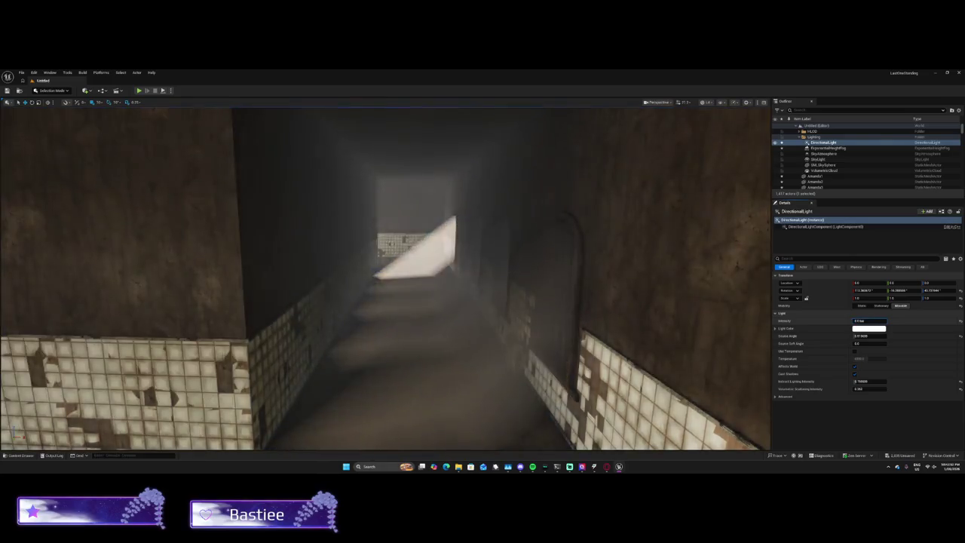
left_click_drag(867, 320, 855, 320)
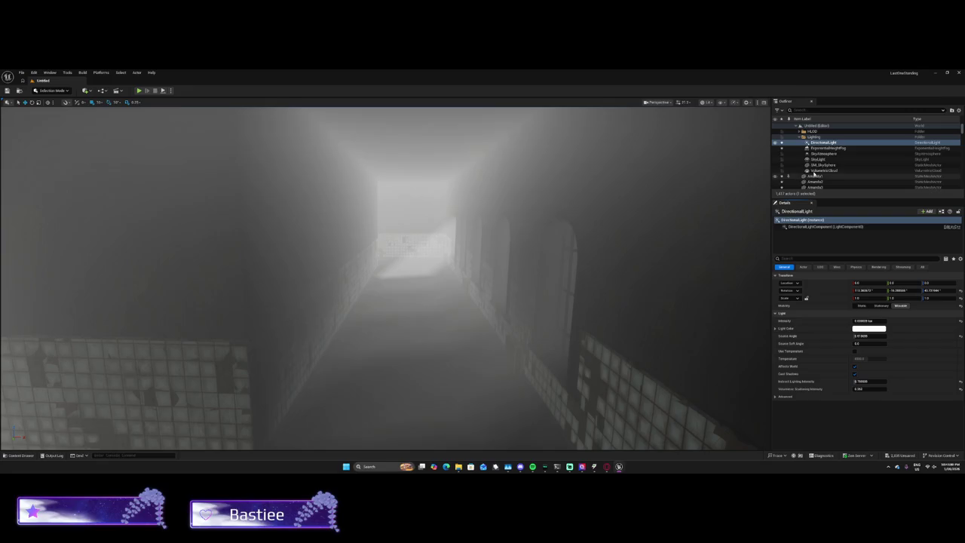
key("Down")
key("Down")
key("Down")
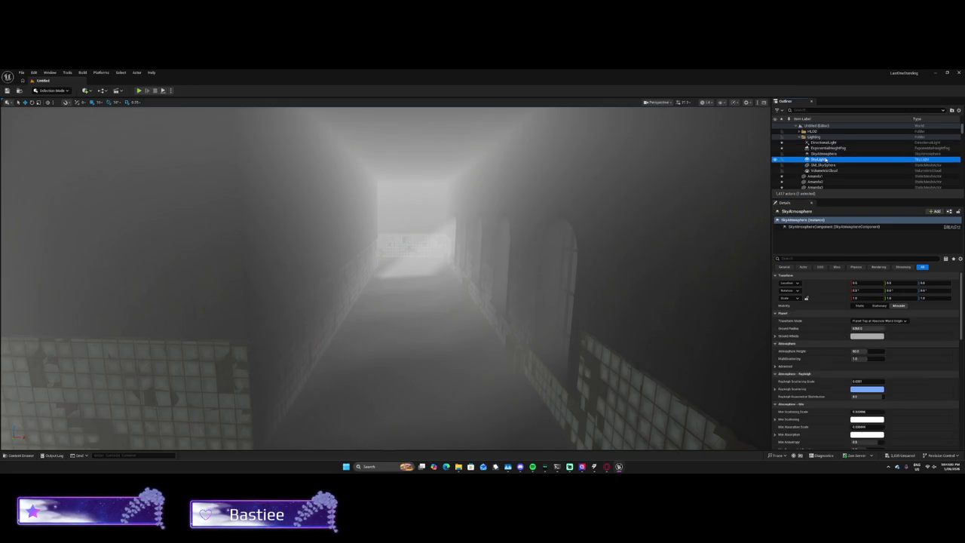
Step: Switch off the SkyLight's Real Time Capture
left_click(853, 321)
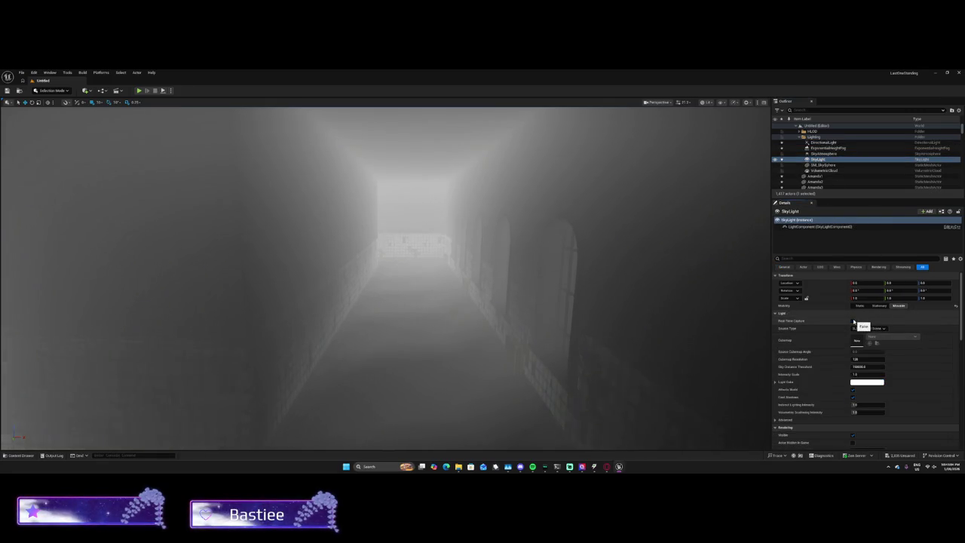
left_click(852, 320)
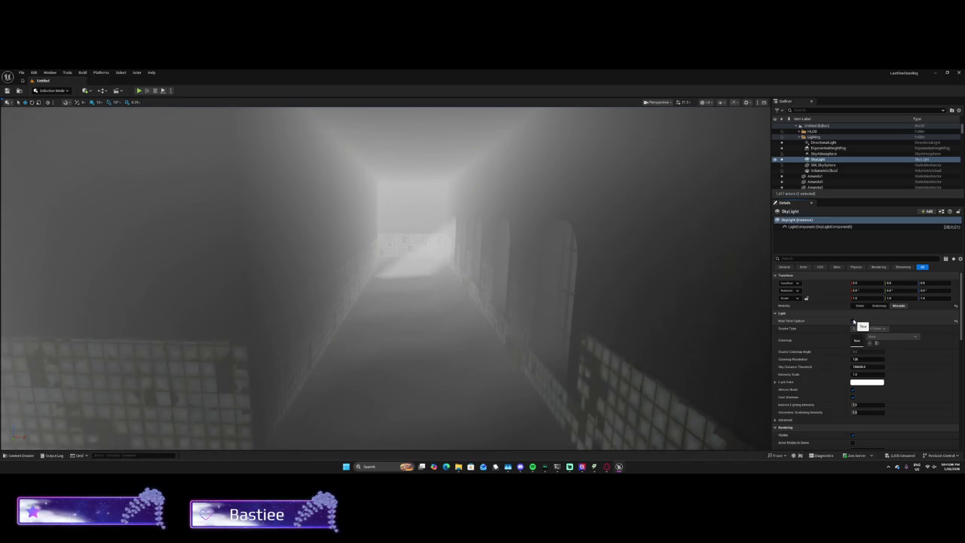
left_click(852, 321)
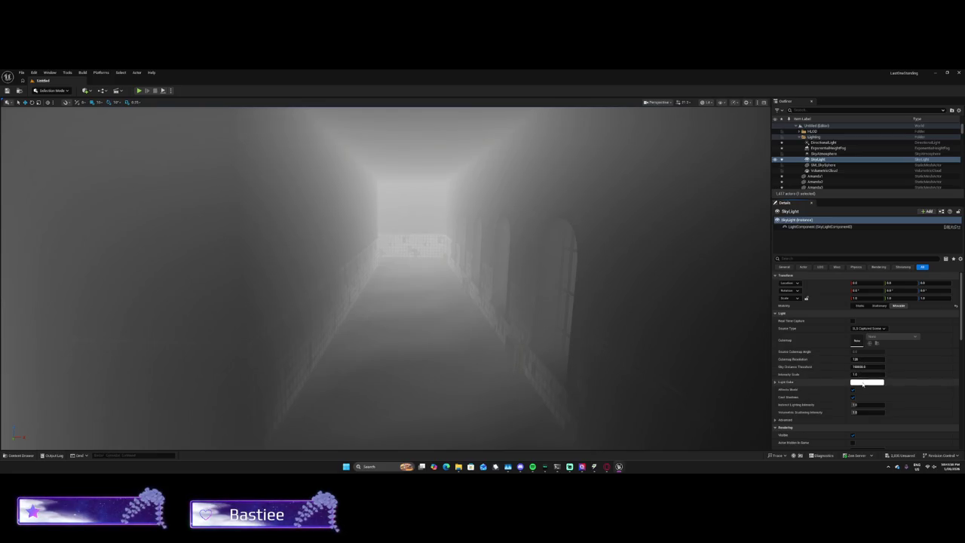
Step: Set the SkyLight's Light Color to black, then bring up the DirectionalLight's colour picker
left_click(863, 383)
left_click_drag(822, 334, 819, 369)
left_click(815, 426)
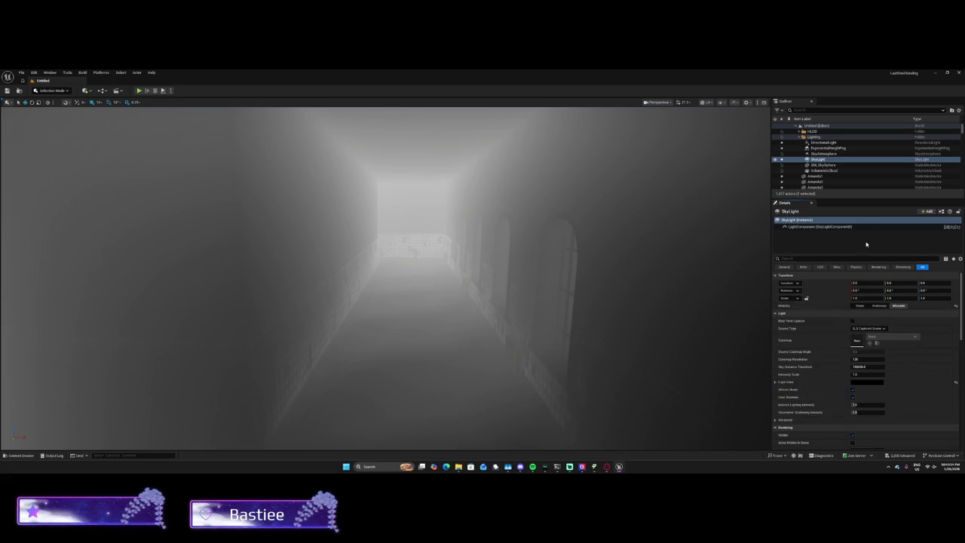
left_click(823, 142)
left_click(852, 330)
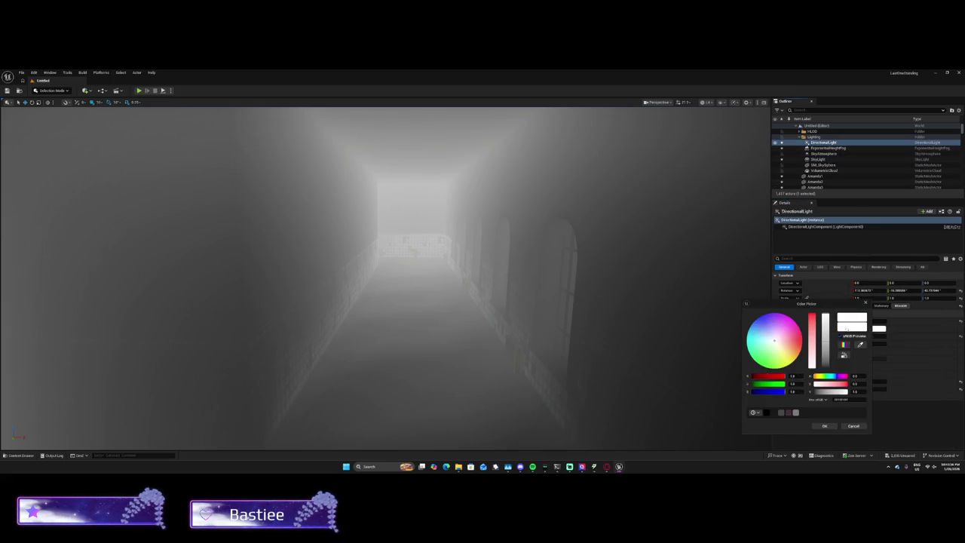
Step: Confirm a black DirectionalLight colour and drag the ExponentialHeightFog's Fog Height Falloff
left_click(824, 426)
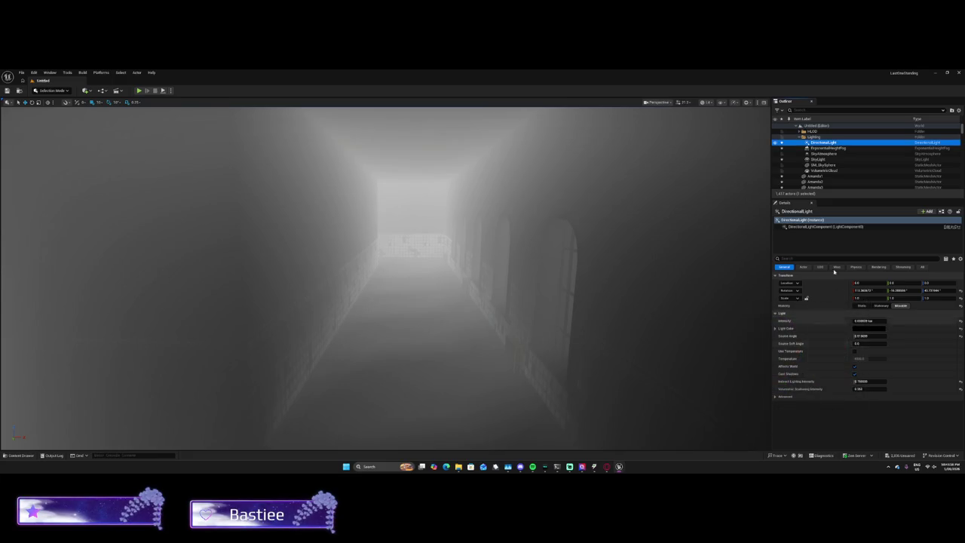
left_click(827, 148)
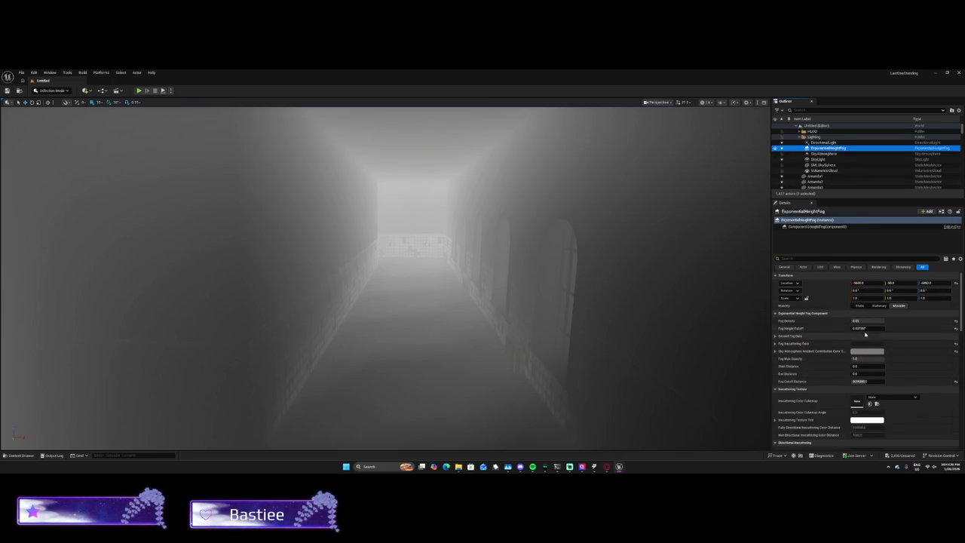
left_click_drag(861, 328, 874, 329)
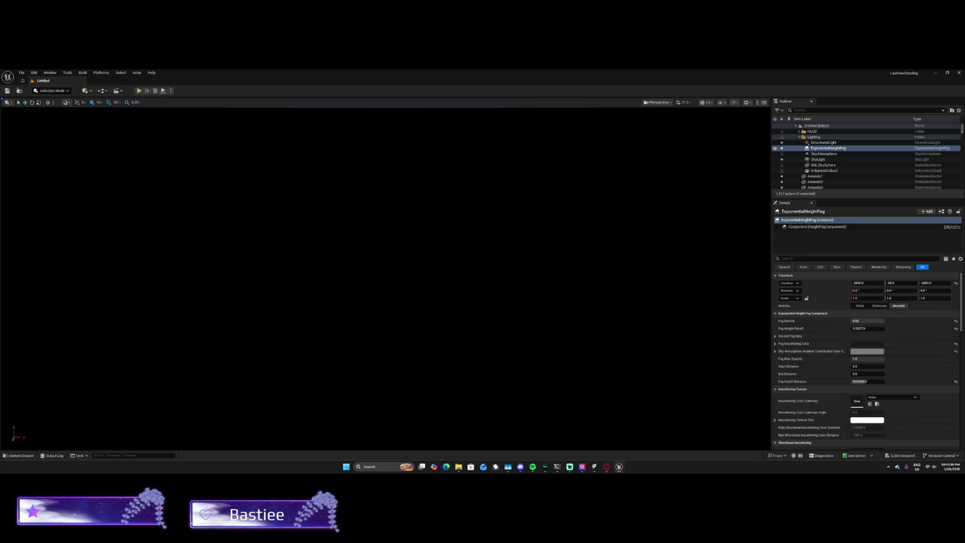
Step: Raise Fog Height Falloff to about 1.03 and set the DirectionalLight's Intensity to 10
left_click_drag(859, 328, 878, 328)
left_click(823, 143)
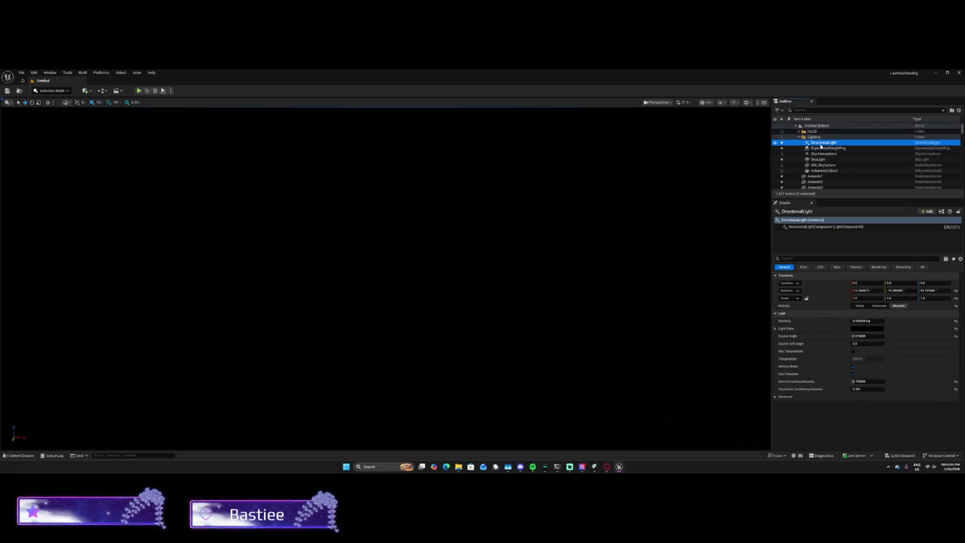
left_click(867, 321)
type("10")
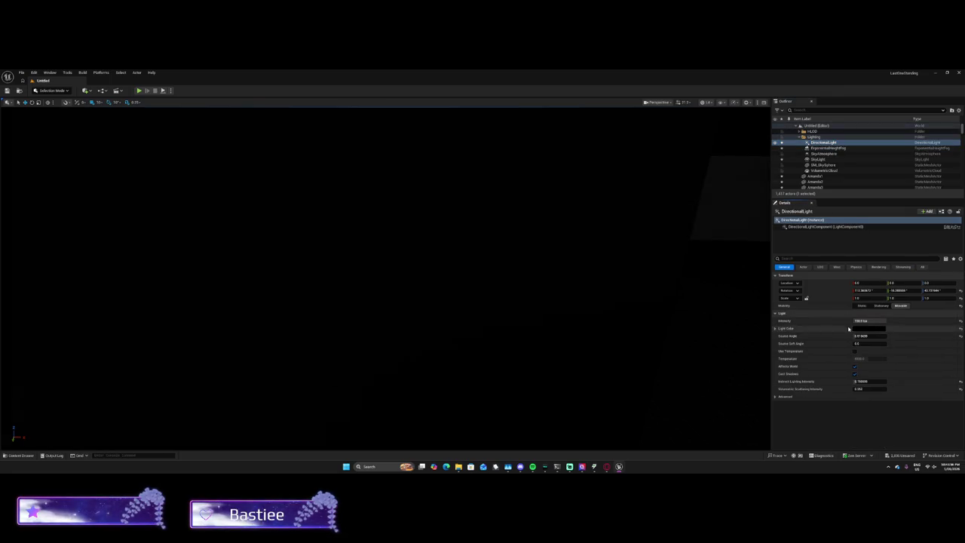
left_click(866, 328)
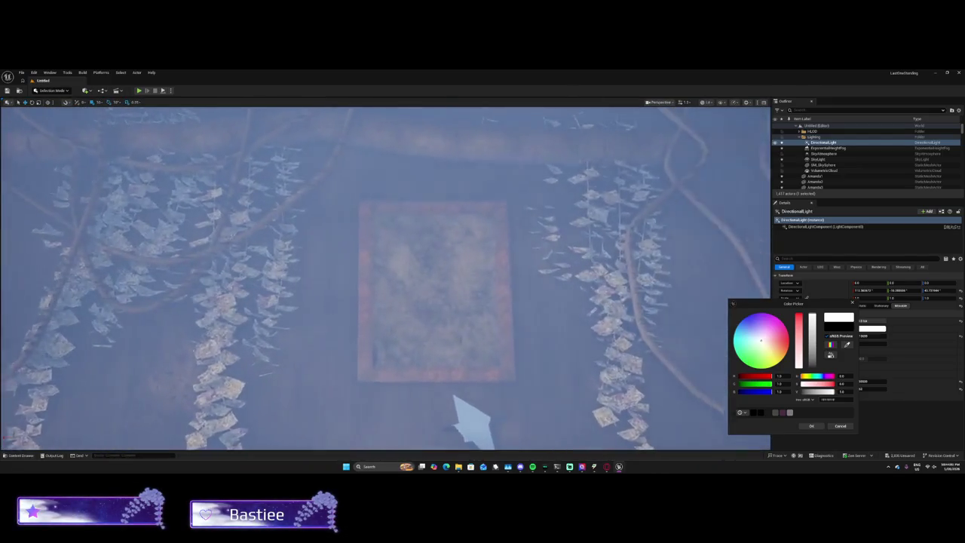
Step: Drag the DirectionalLight colour's value slider to black and confirm it
scroll(456, 437, "up", 5)
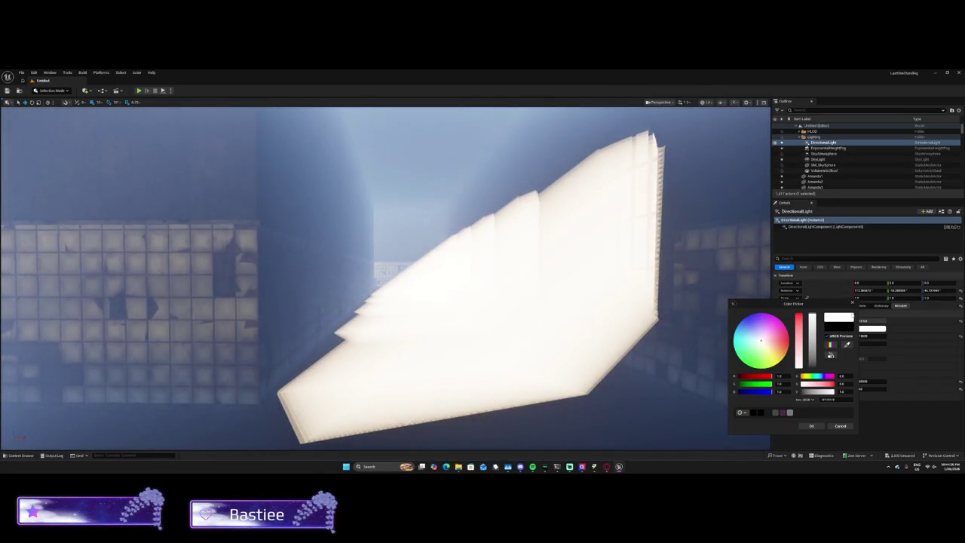
left_click_drag(817, 323, 813, 369)
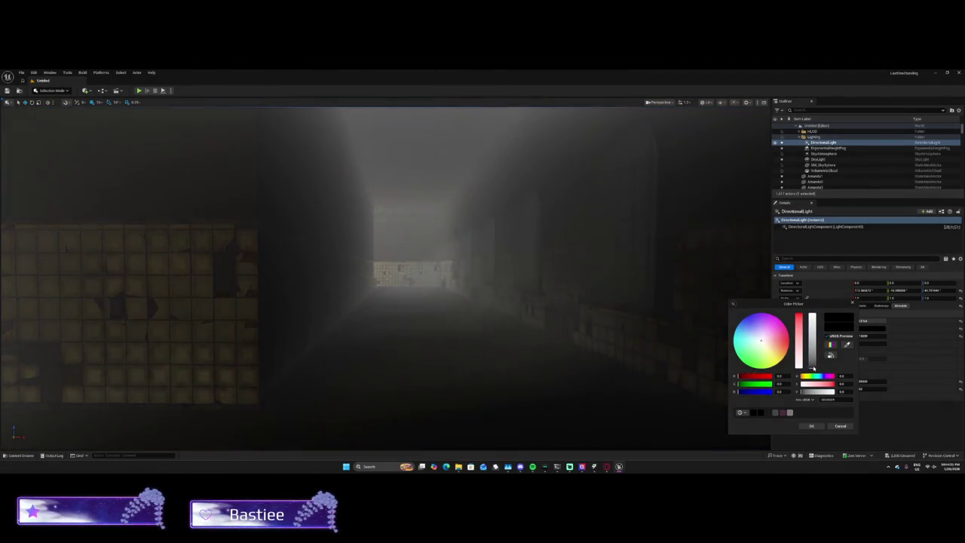
left_click(811, 427)
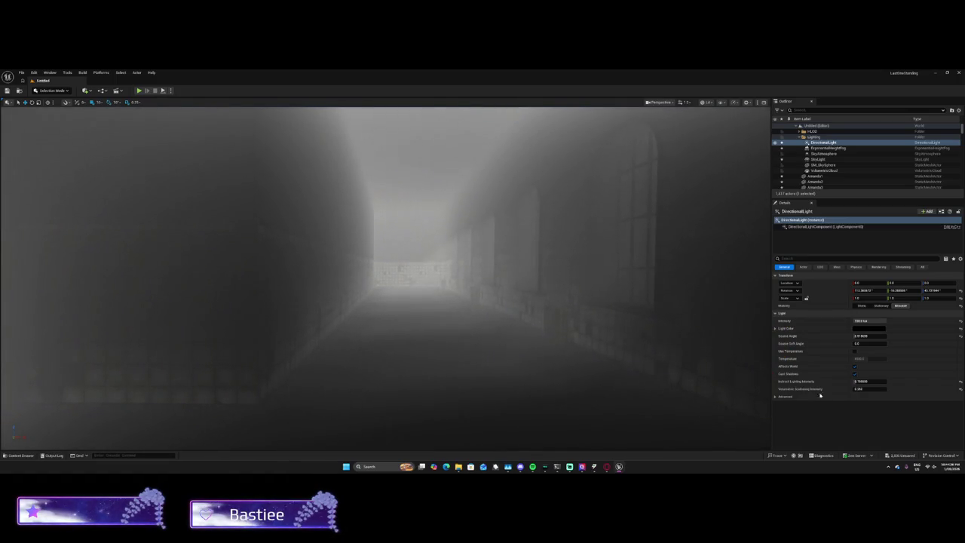
left_click(817, 159)
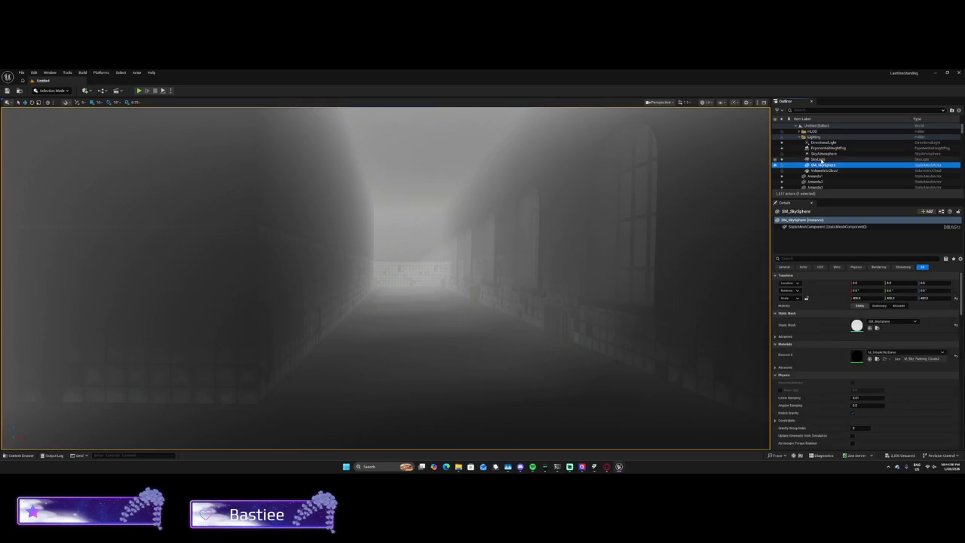
Step: Make the SkyLight Movable with Real Time Capture, Sky Distance Threshold ~80, volumetric scattering ~1.03
left_click(878, 305)
left_click(896, 305)
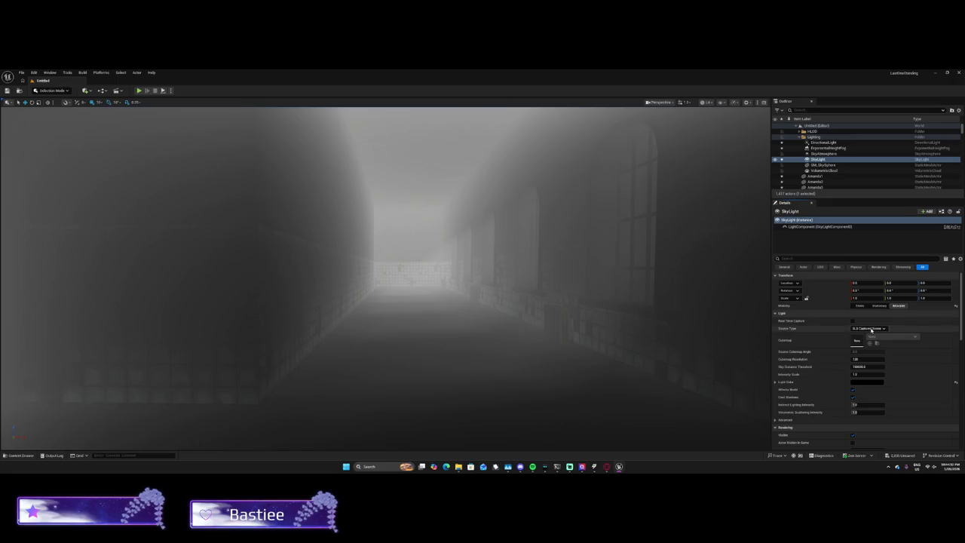
left_click(852, 321)
left_click_drag(859, 367, 828, 366)
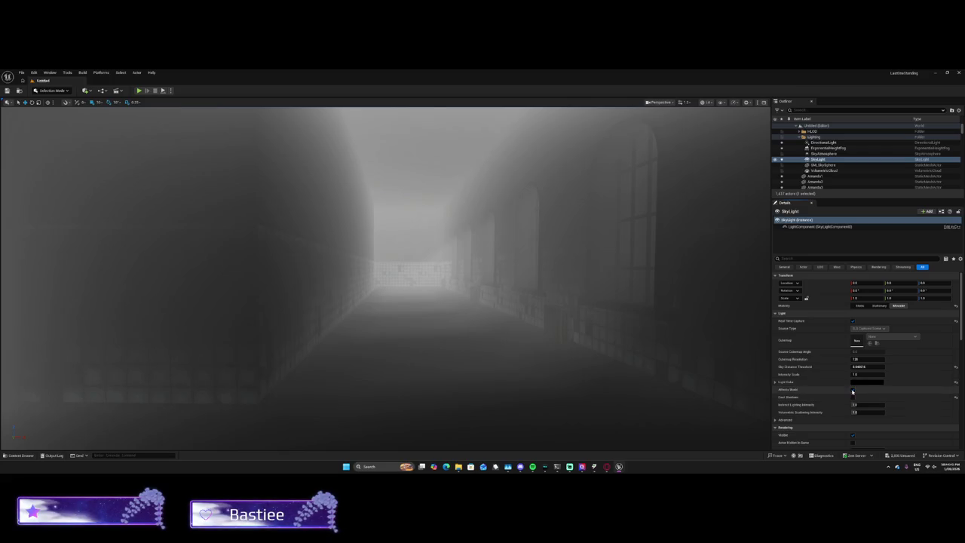
left_click_drag(855, 412, 859, 412)
Step: Move the selection from the VolumetricCloud to the SM_SkySphere actor
left_click(823, 170)
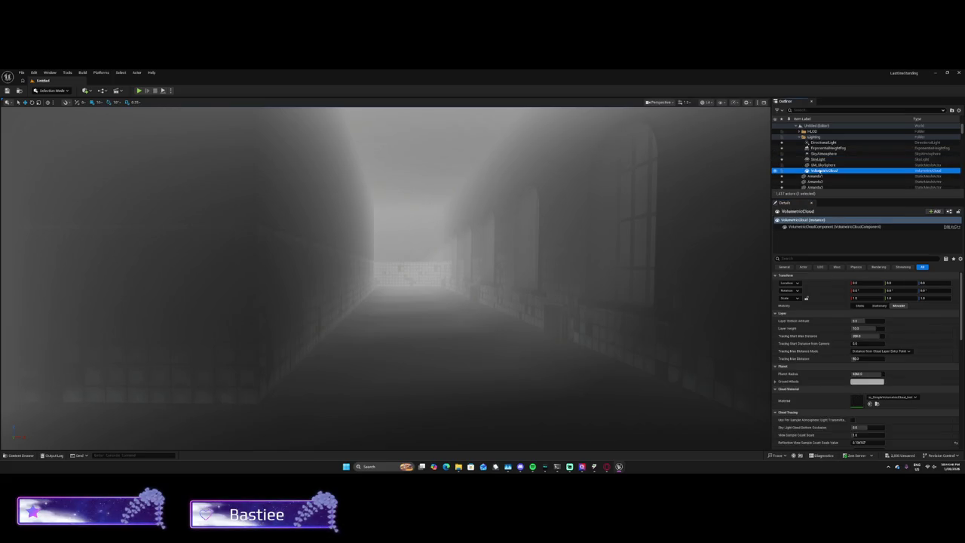
key("Up")
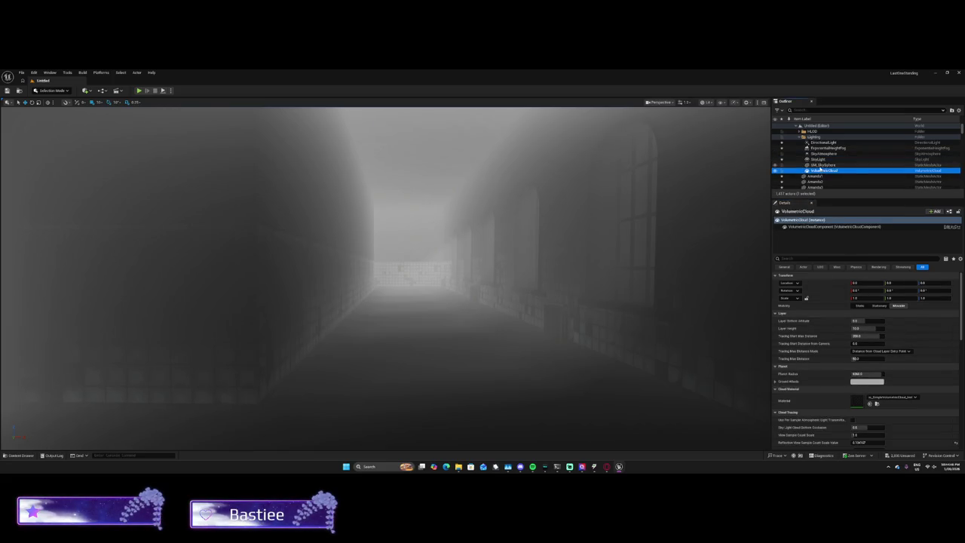
scroll(859, 362, "down", 2)
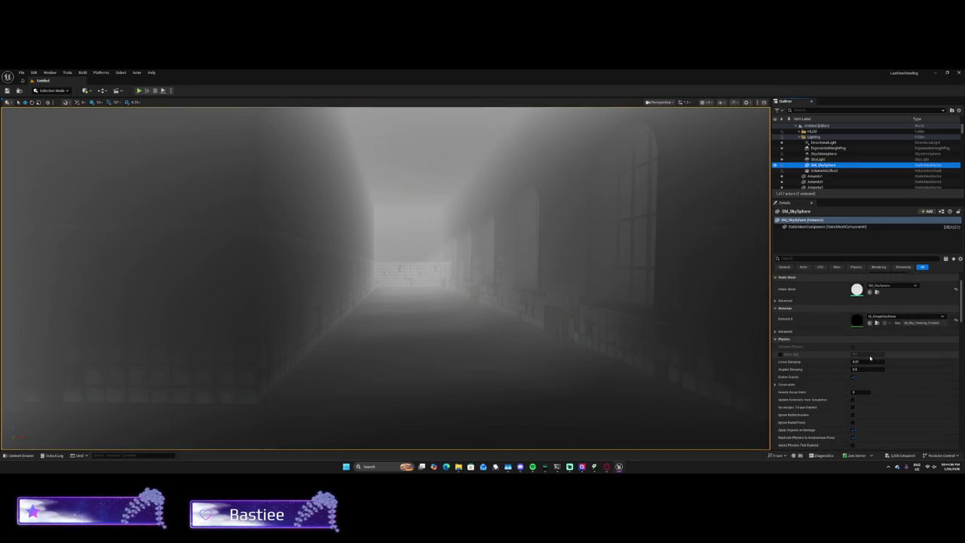
Step: Enable Gravity on the SM_SkySphere
left_click(855, 381)
left_click(853, 377)
scroll(859, 385, "down", 5)
scroll(863, 386, "down", 2)
scroll(851, 317, "up", 5)
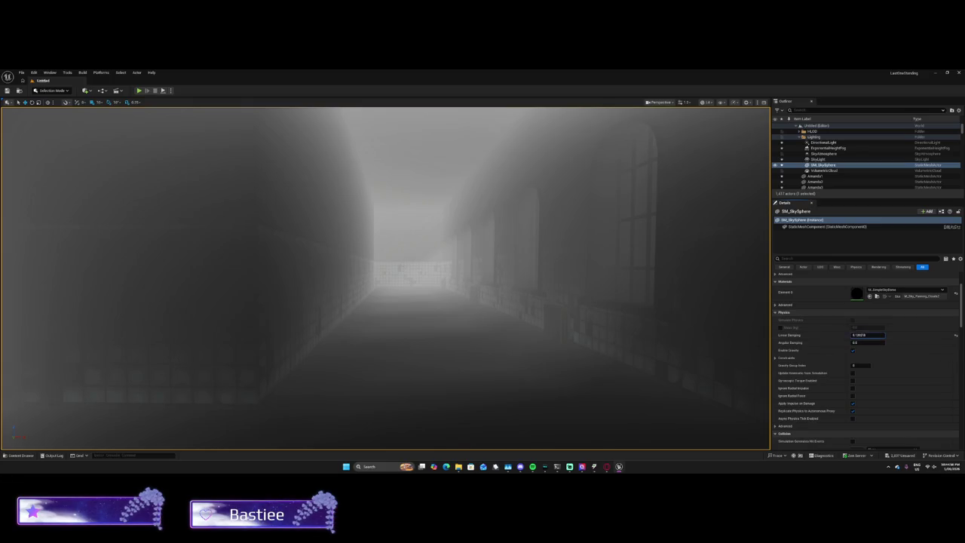
Step: Tweak the sky sphere's Linear Damping value, then select the SkyLight
left_click_drag(867, 335, 878, 334)
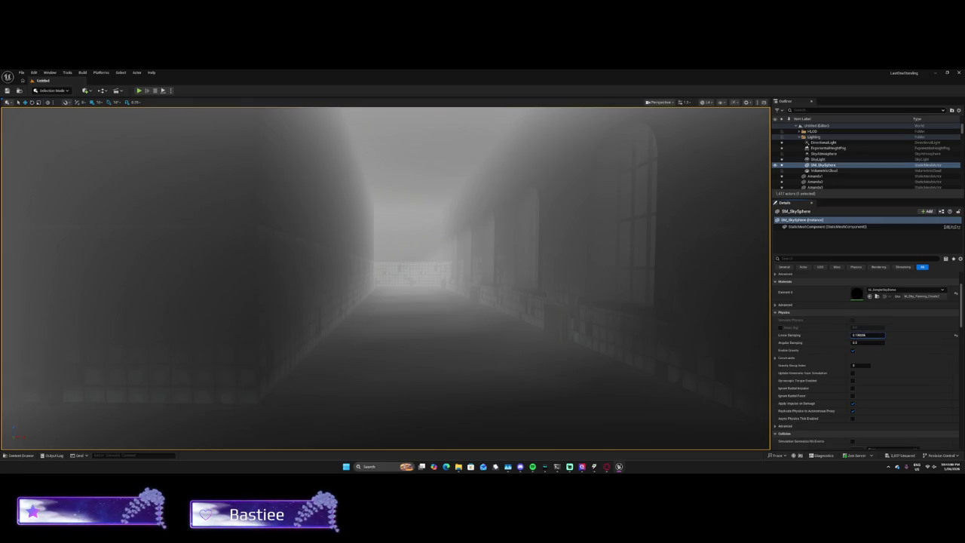
scroll(852, 362, "down", 10)
scroll(852, 362, "down", 10)
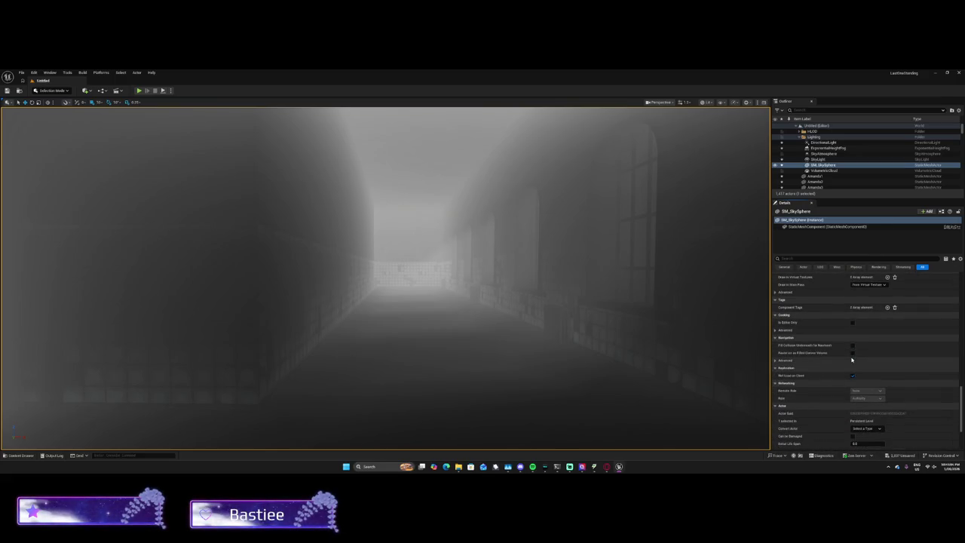
scroll(851, 360, "down", 4)
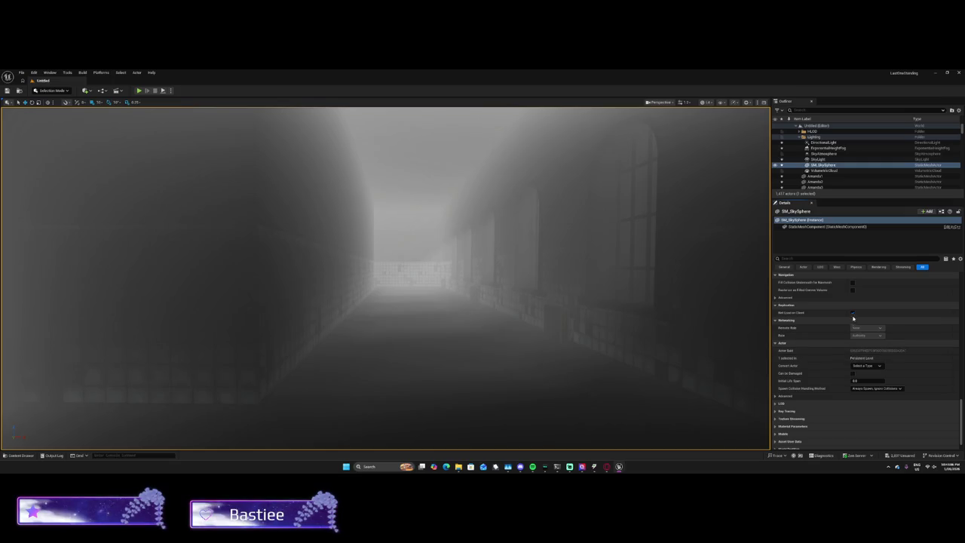
scroll(853, 339, "up", 3)
scroll(855, 338, "up", 4)
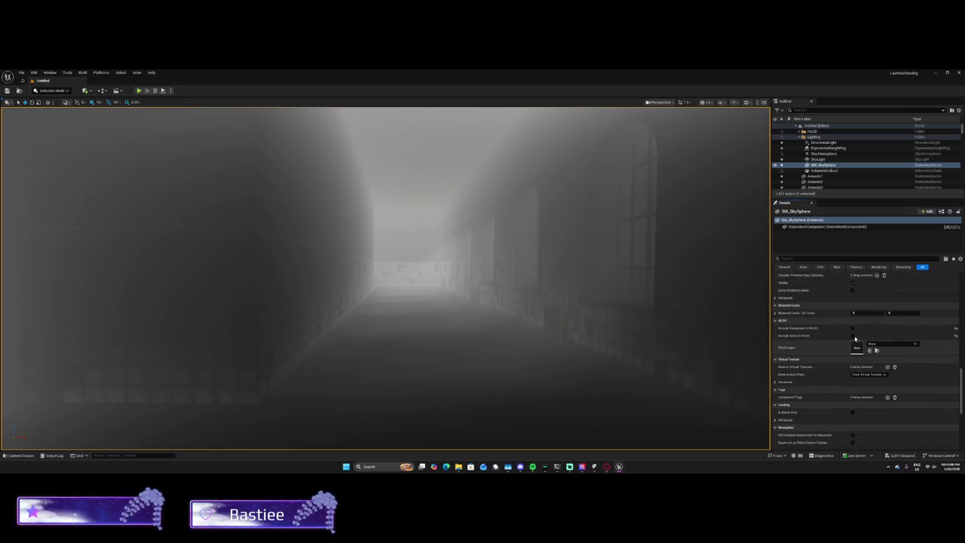
left_click(854, 339)
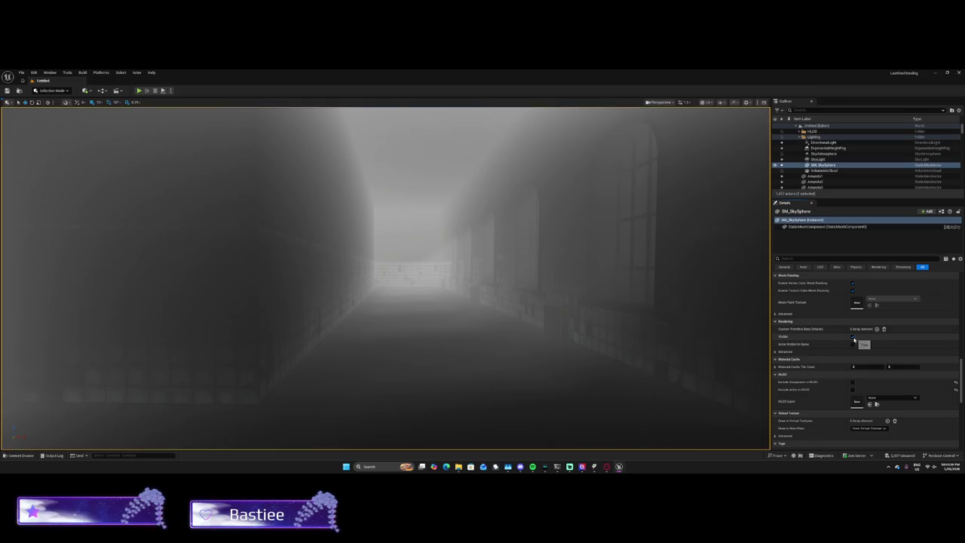
scroll(854, 340, "up", 4)
left_click(820, 159)
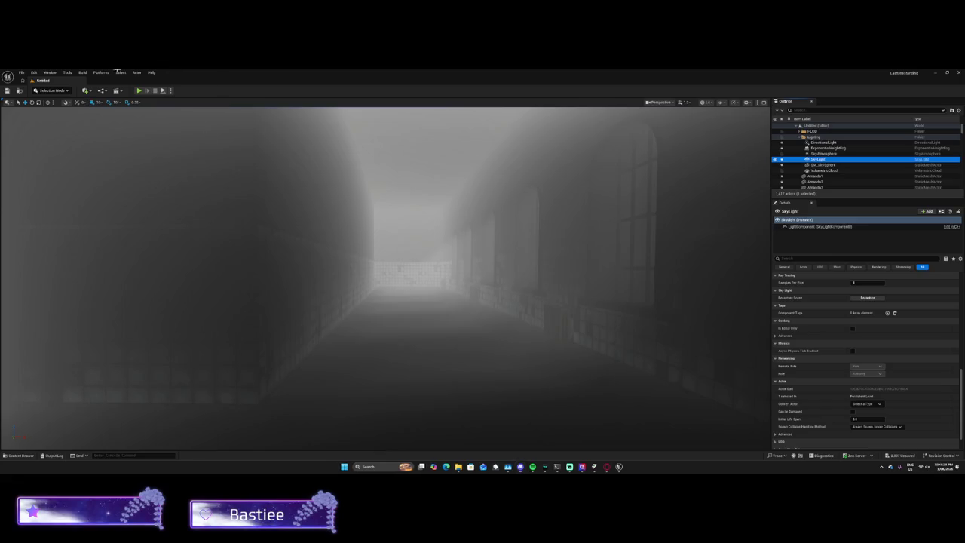
Step: Snip the whole screen showing the foggy corridor, then switch to the Game Jolt window
key("super+shift+s")
mouse_move(2, 70)
left_mouse_down()
mouse_move(585, 474)
mouse_move(964, 472)
left_mouse_up()
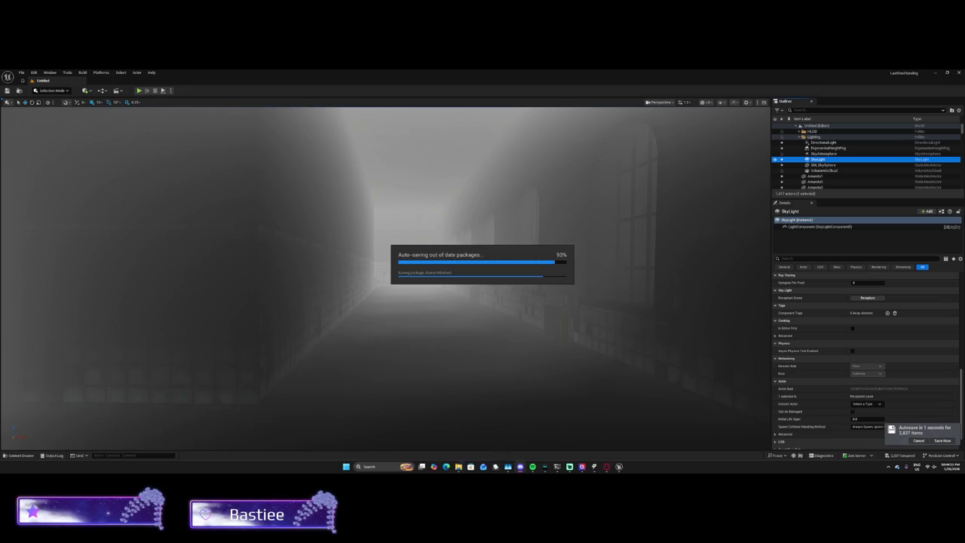
left_click(610, 461)
Step: From the Game Jolt home feed, open Evia Systems and copy its community share link
left_click(41, 84)
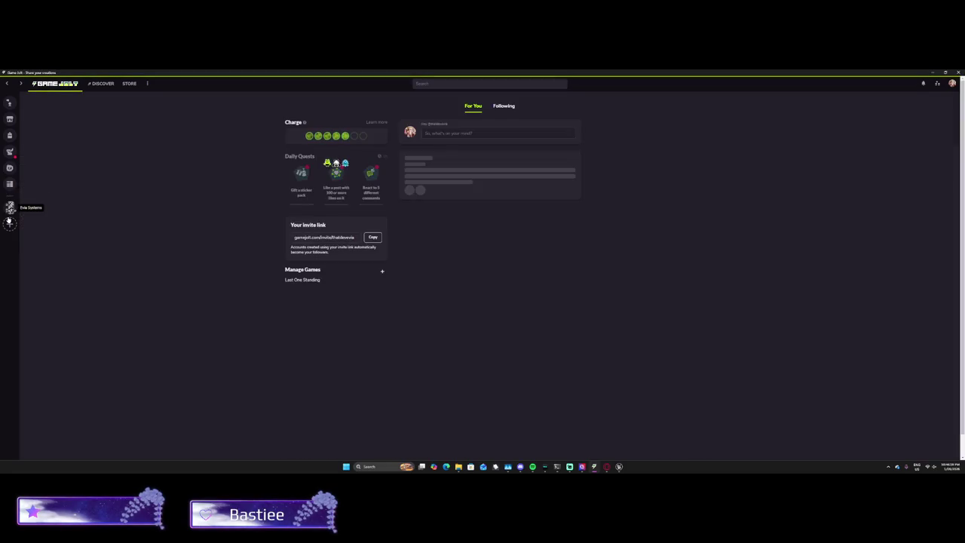
left_click(373, 237)
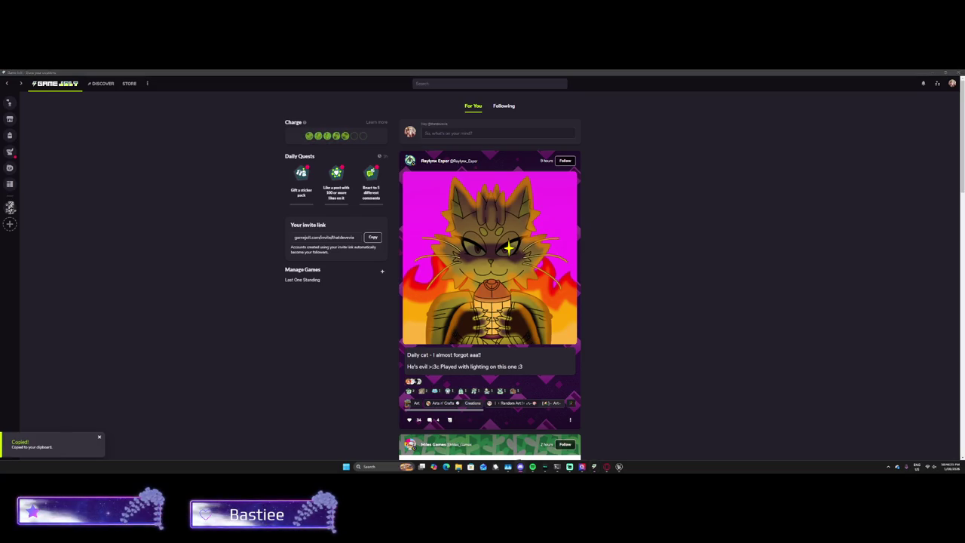
left_click(9, 207)
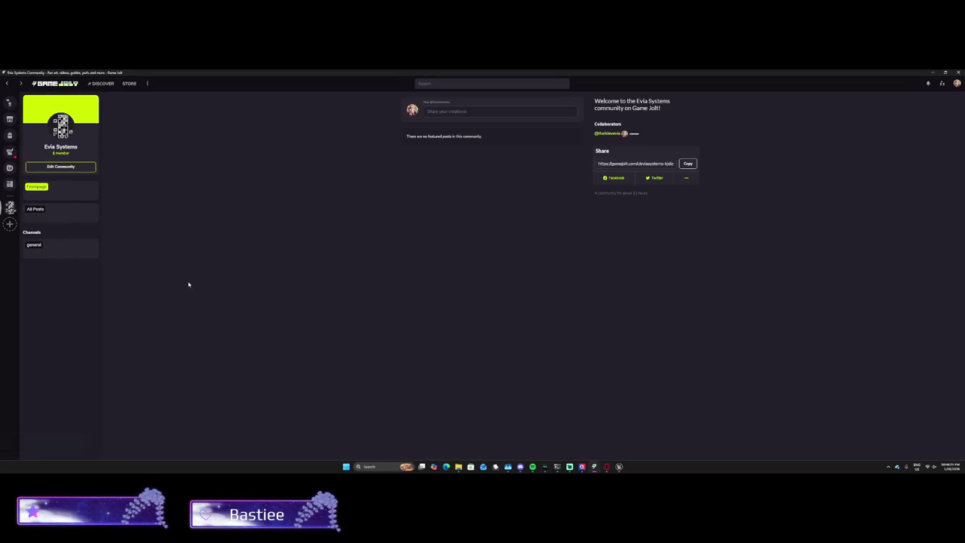
left_click(690, 168)
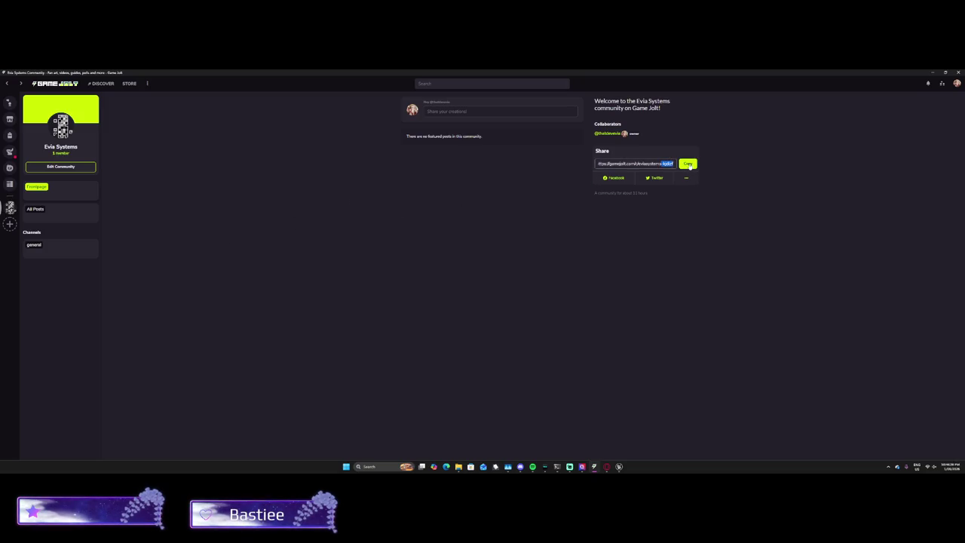
left_click(689, 166)
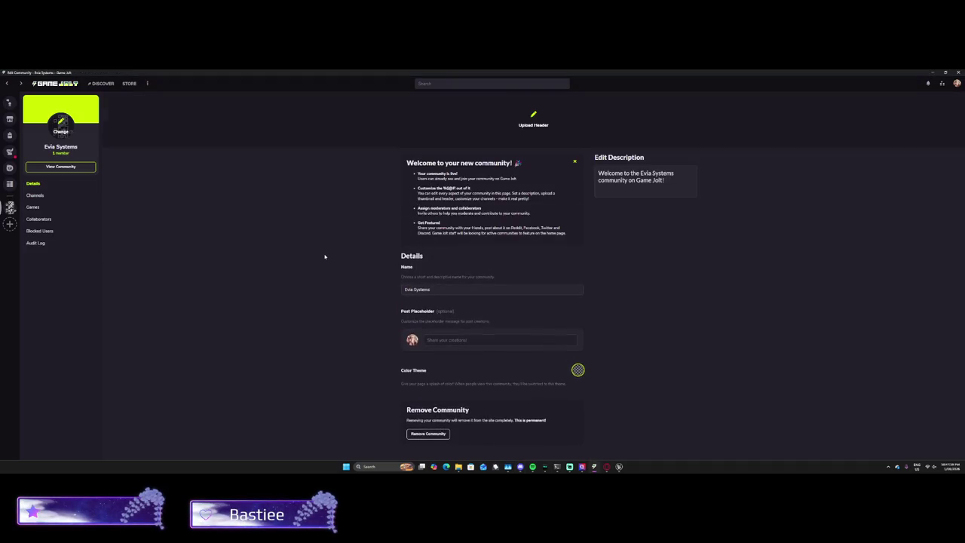
Step: Copy the Last One Standing game's share link, then go back to Evia Systems
left_click(36, 207)
left_click(413, 162)
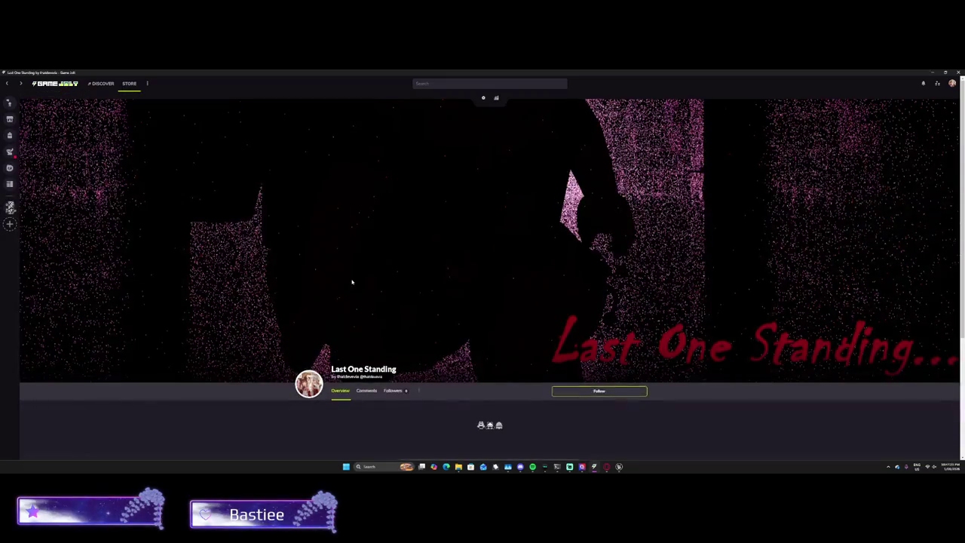
scroll(352, 276, "down", 3)
scroll(353, 277, "down", 2)
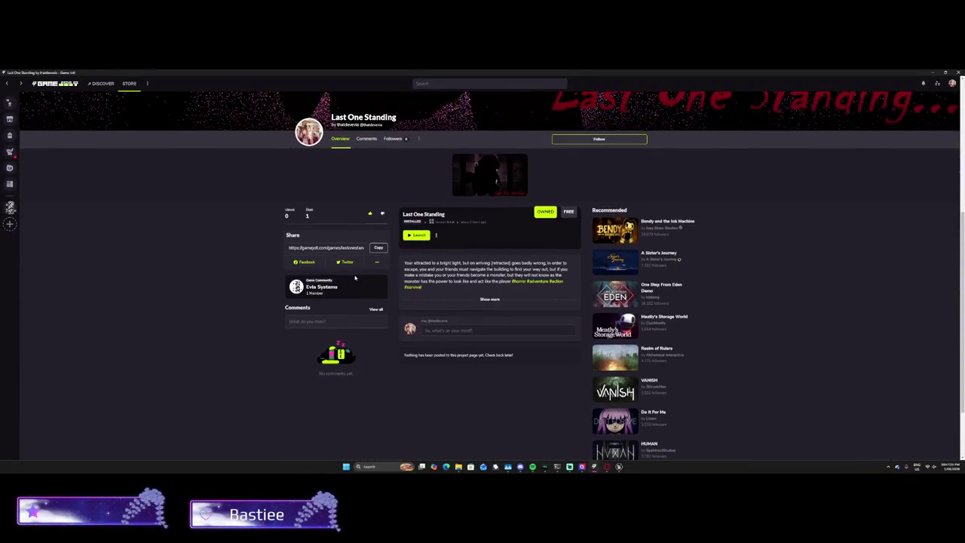
left_click(378, 247)
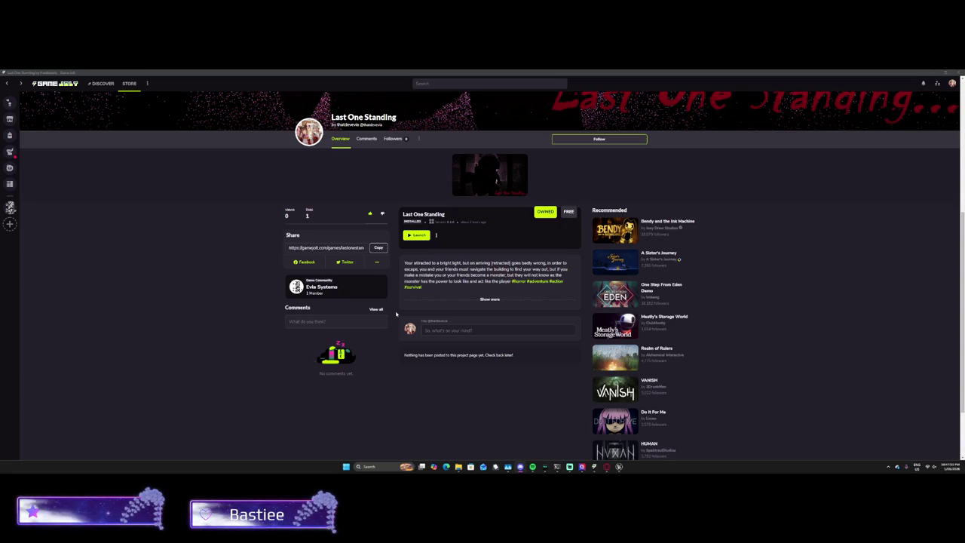
left_click(305, 290)
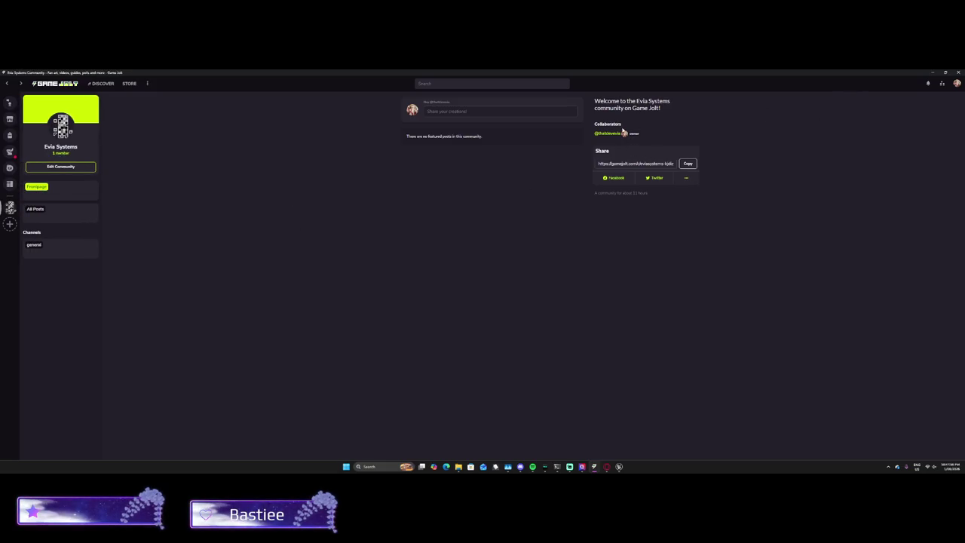
Step: Return to the Unreal editor and select the VolumetricCloud actor in the Outliner to show its details
left_click(932, 72)
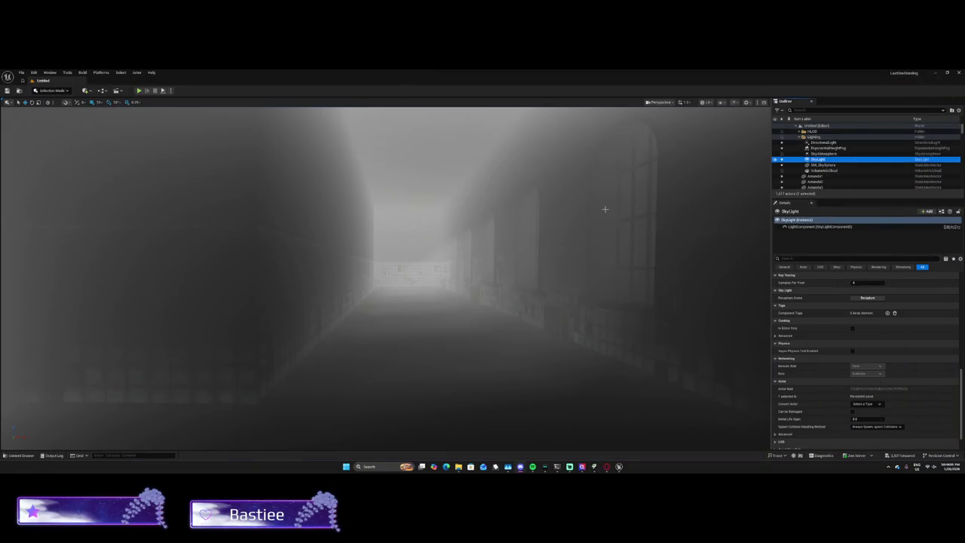
scroll(852, 287, "up", 2)
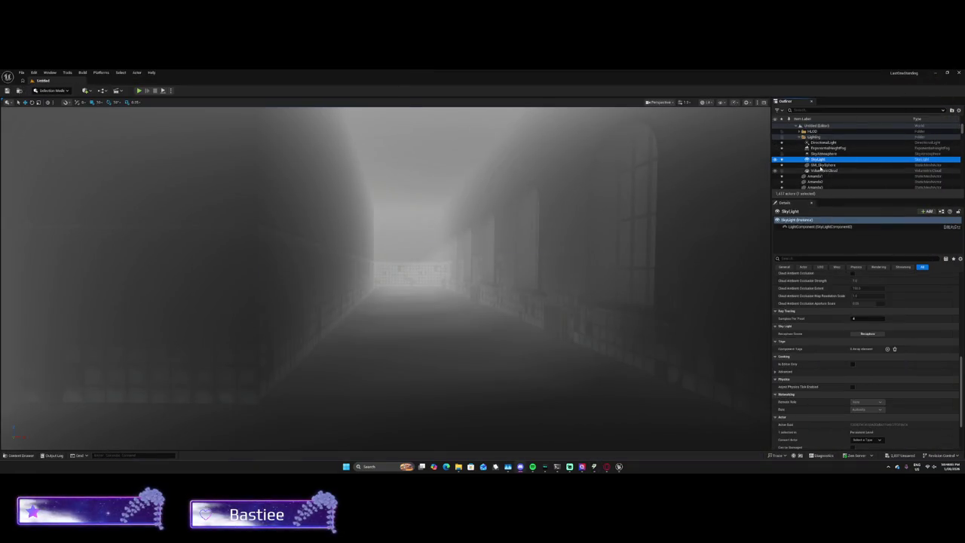
left_click(821, 164)
left_click(823, 170)
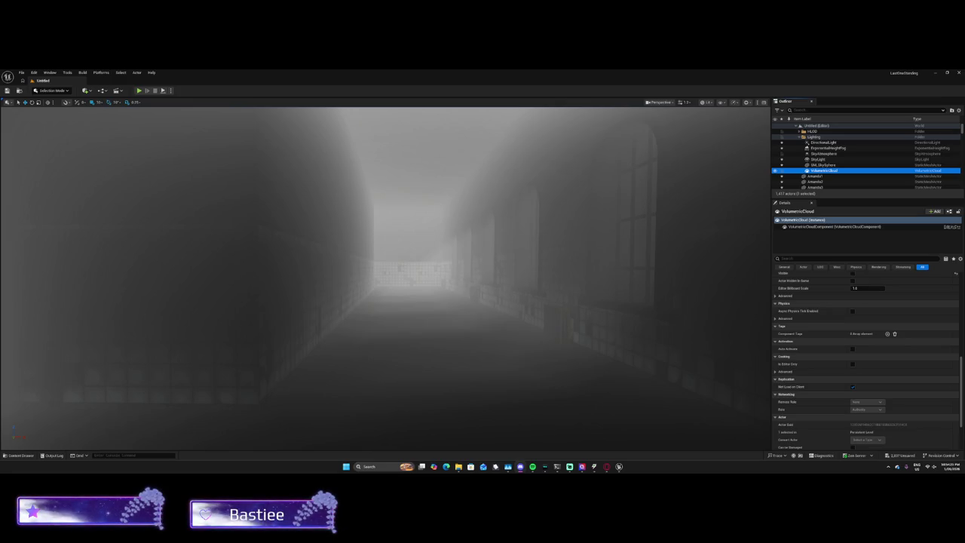
key("alt+Tab")
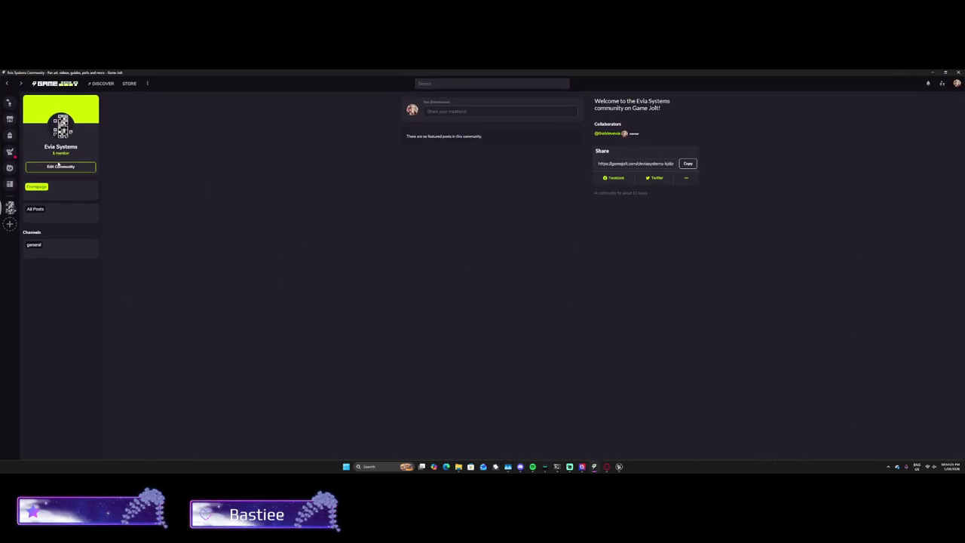
Step: Open the Evia Systems community from the Game Jolt sidebar and go to its Edit Community page
left_click(10, 136)
left_click(10, 208)
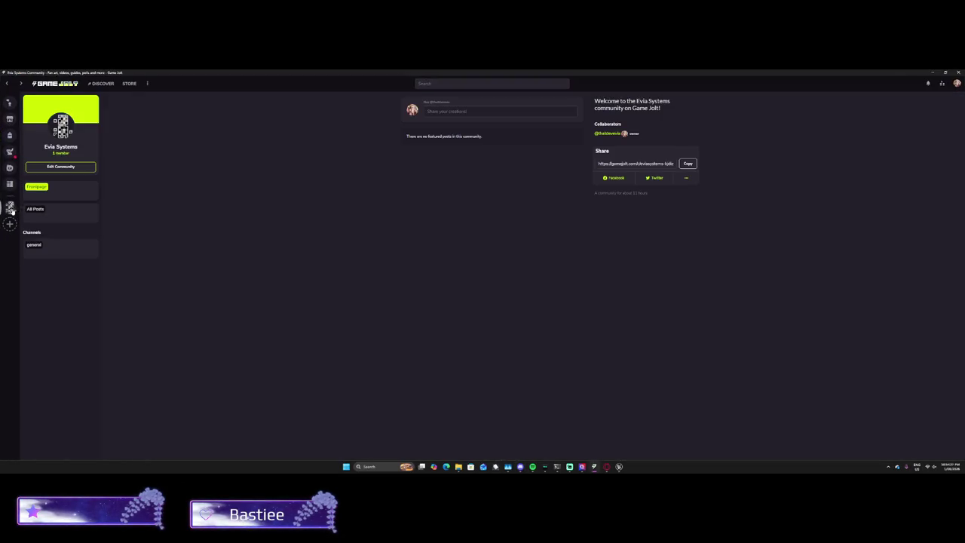
left_click(70, 170)
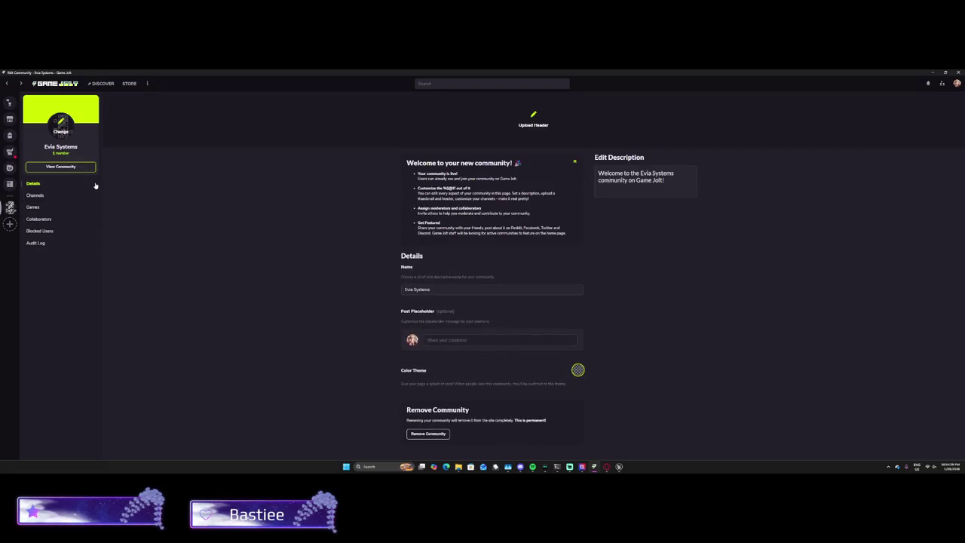
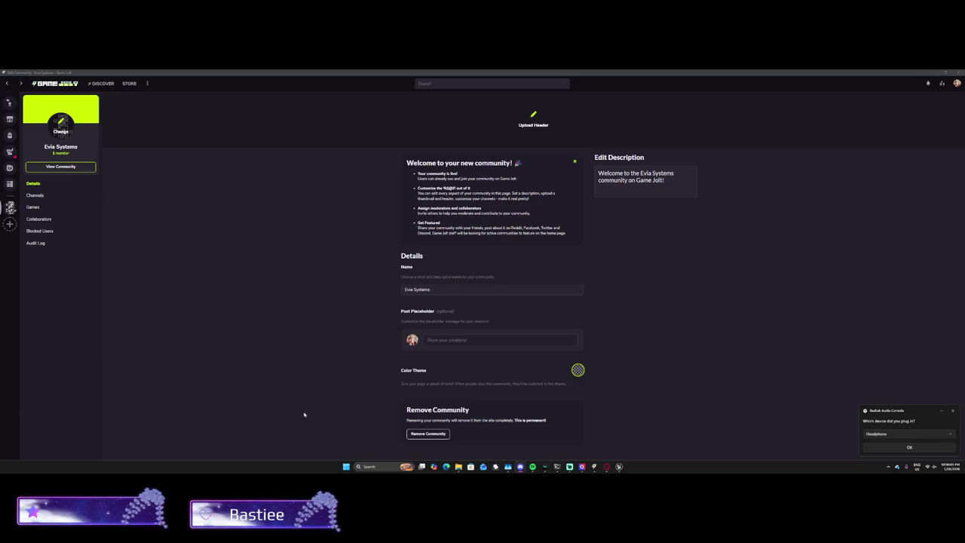
Step: Switch the system sound output to Realtek HD Audio 2nd output
left_click(952, 411)
left_click(931, 466)
left_click(951, 432)
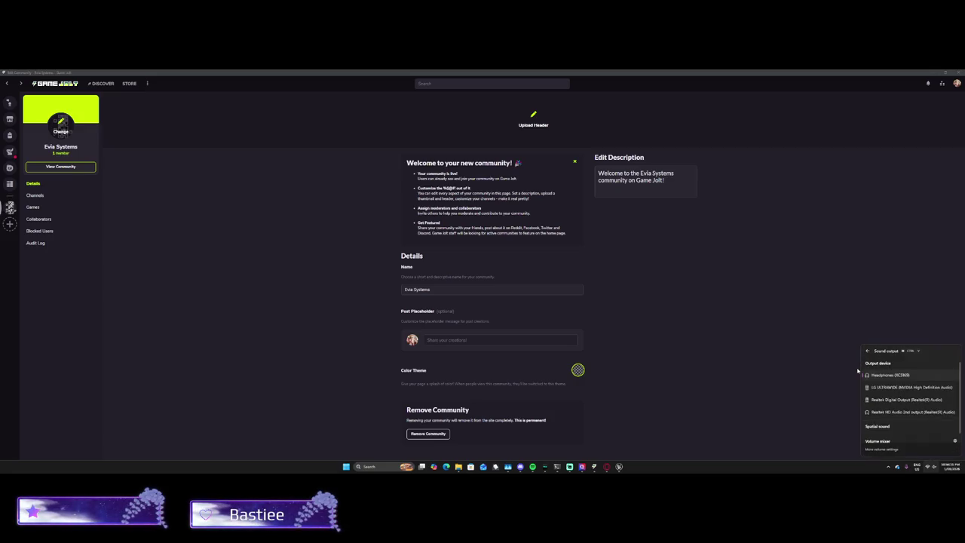
left_click(881, 410)
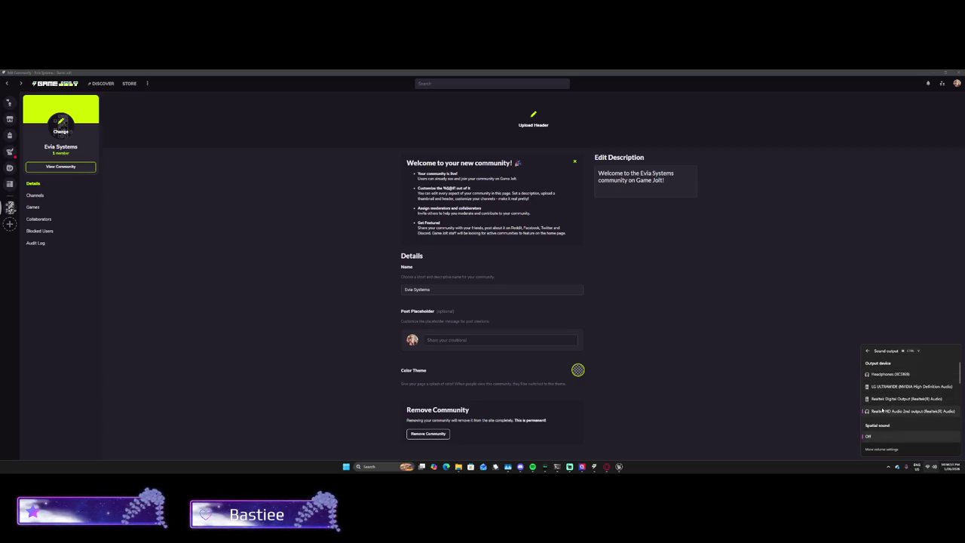
left_click(931, 469)
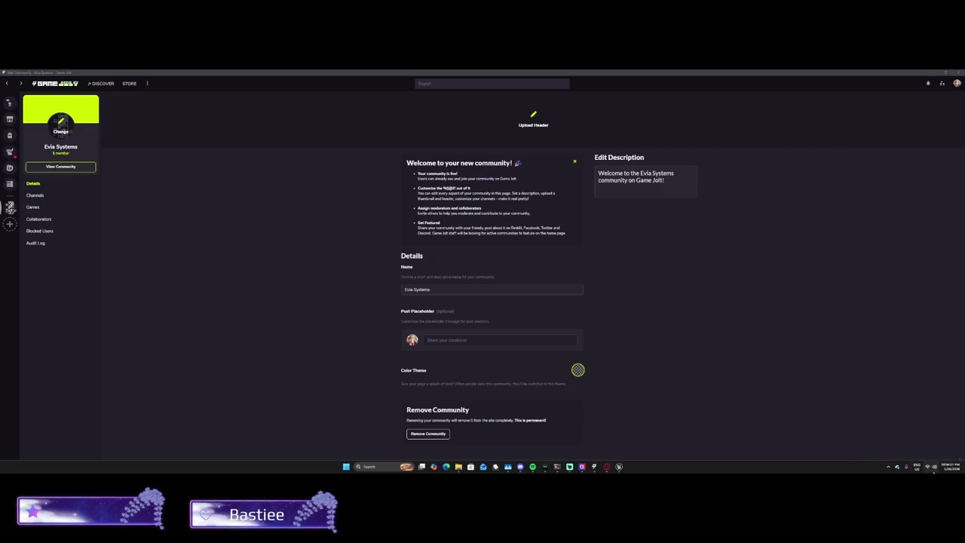
Step: Raise the system volume and bring the Spotify window forward
left_click(933, 470)
left_click_drag(914, 435, 942, 434)
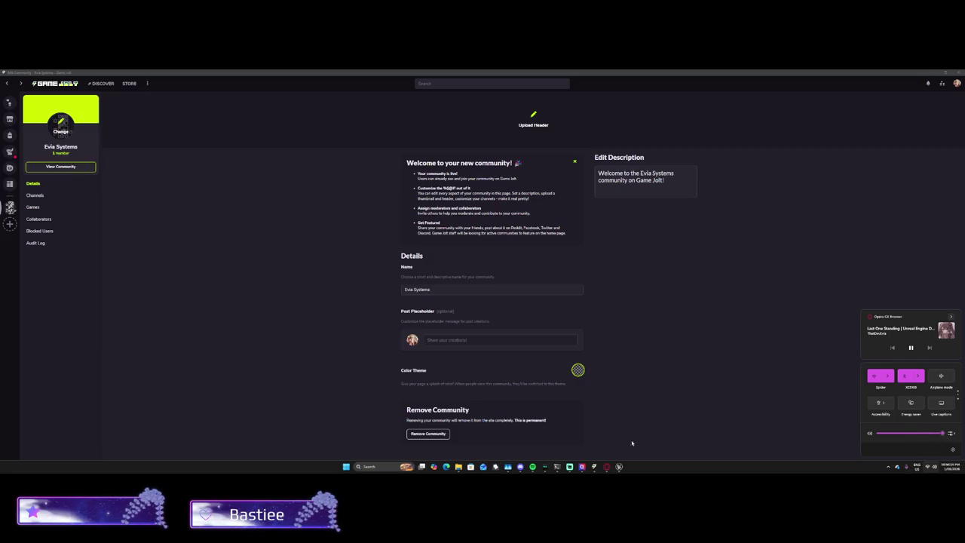
left_click(532, 465)
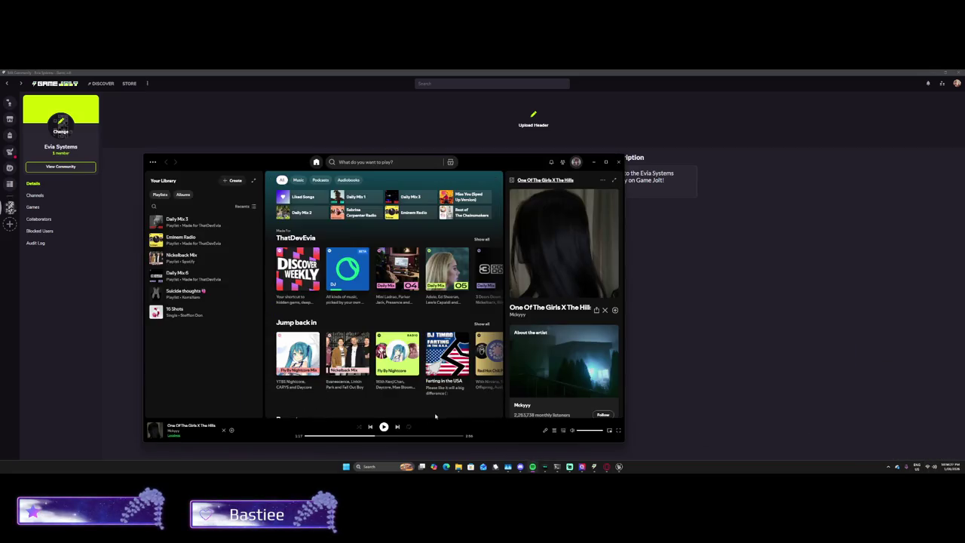
Step: Play 'One Of The Girls X The Hills' in Spotify, then minimize it and return to Unreal
left_click(384, 426)
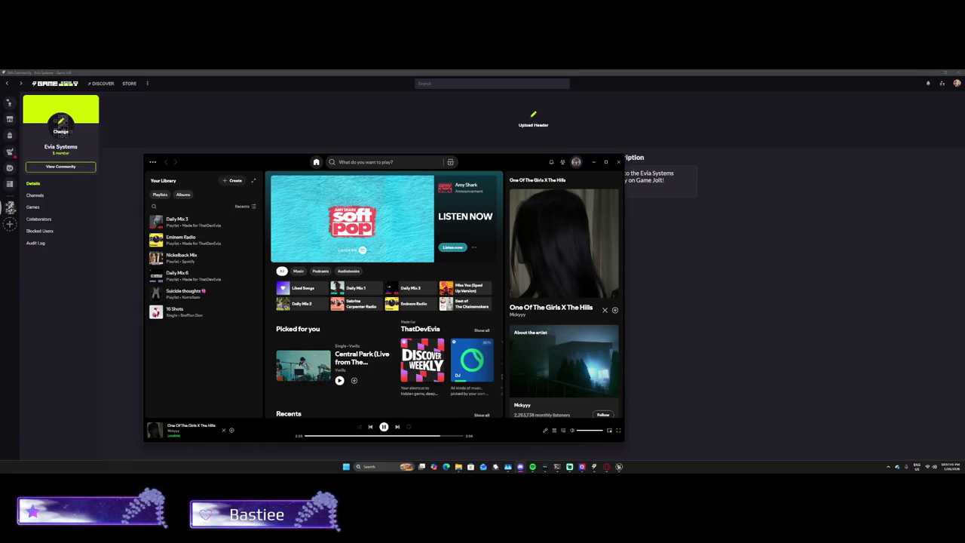
left_click(786, 308)
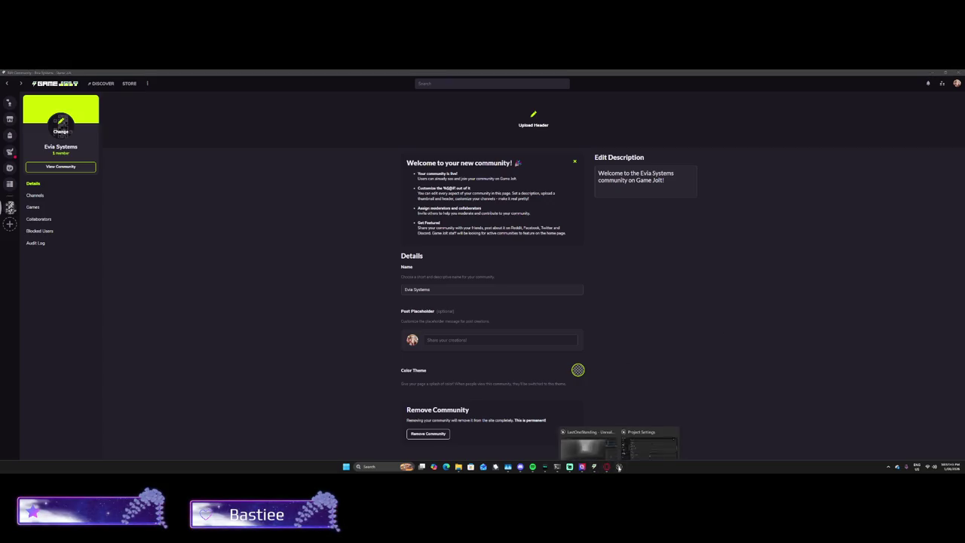
left_click(580, 437)
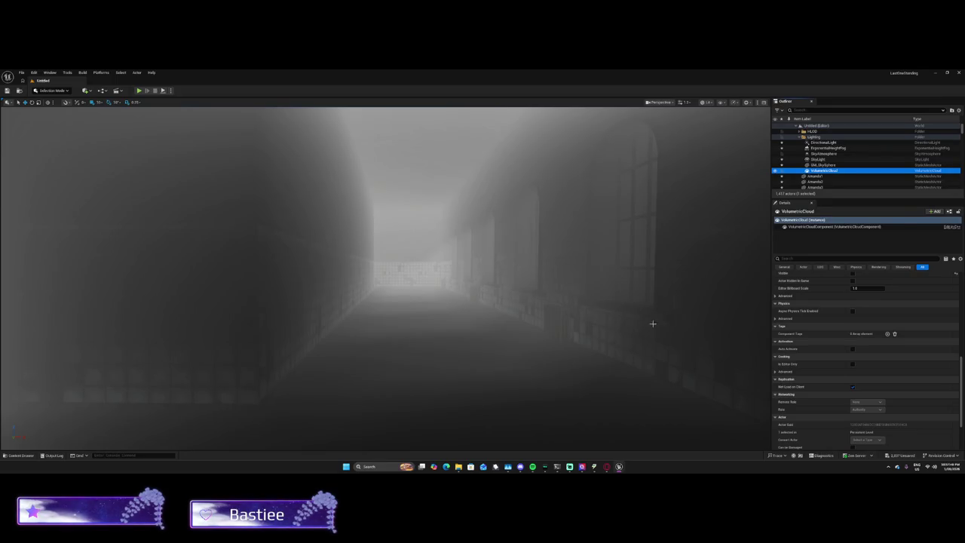
Step: Set the ExponentialHeightFog's Static Lighting Scattering Intensity to 0.5, then to about 0.368
left_click(822, 149)
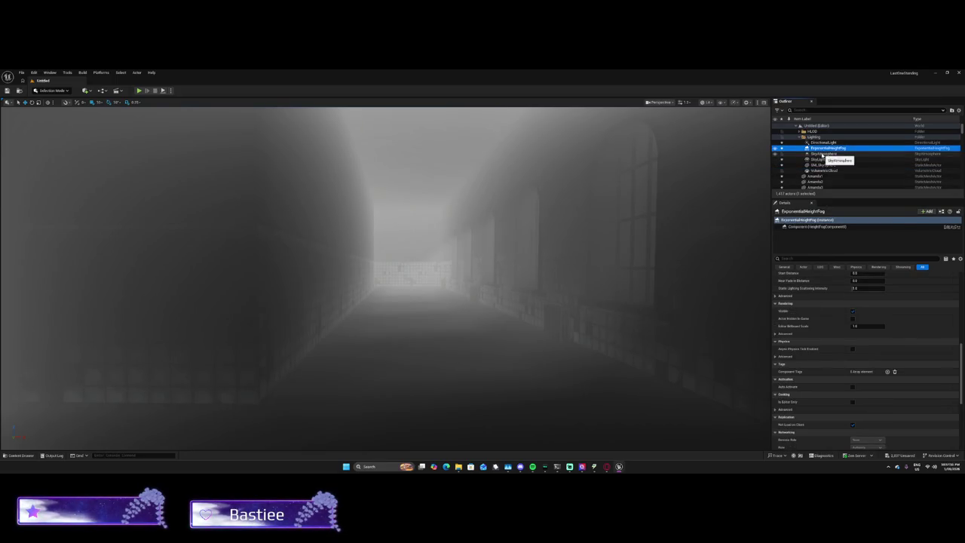
left_click(860, 288)
type("0.5")
key("Return")
left_click_drag(854, 324, 877, 323)
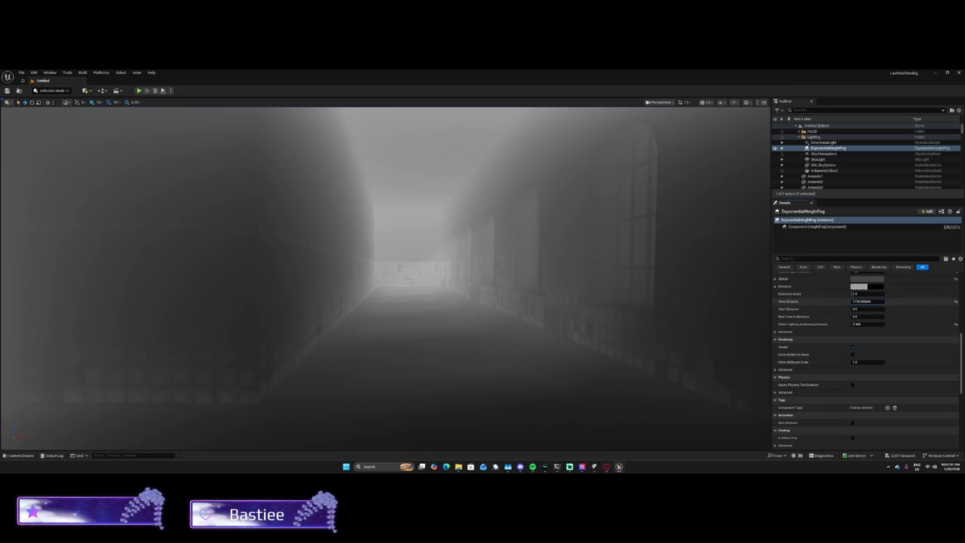
Step: Lower the fog's Extinction Scale to about 0.527 and readjust its Fog Density
left_click_drag(865, 296, 852, 296)
type("1000")
left_click(859, 293)
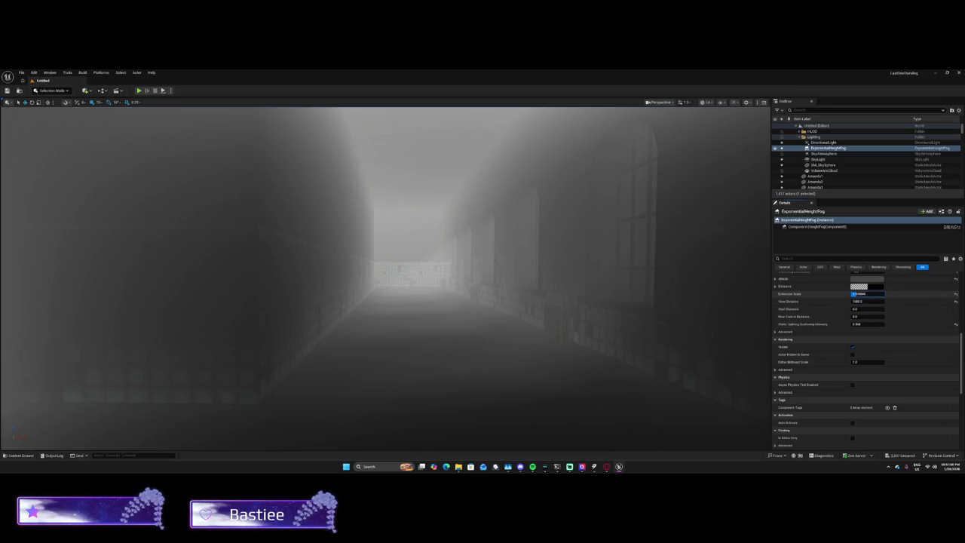
scroll(850, 320, "up", 2)
scroll(848, 320, "up", 10)
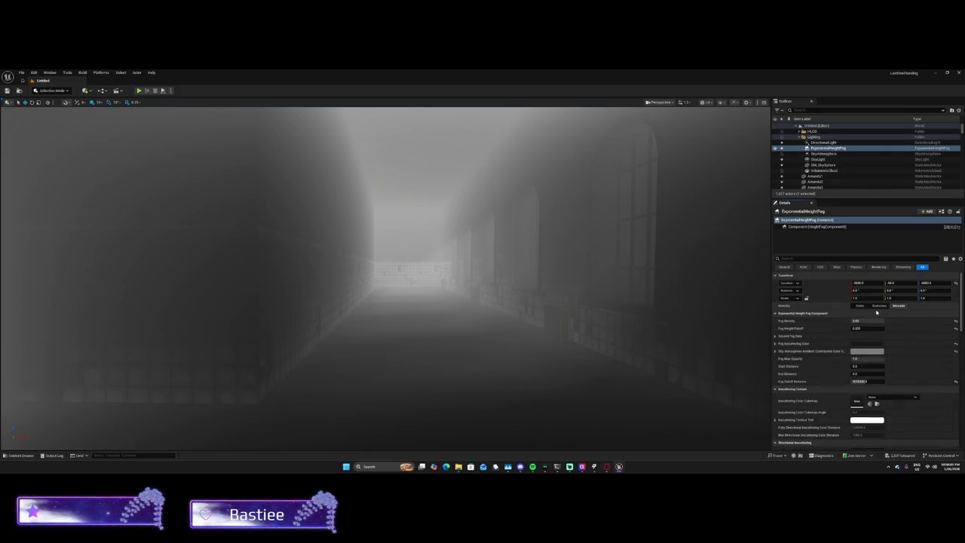
left_click(858, 321)
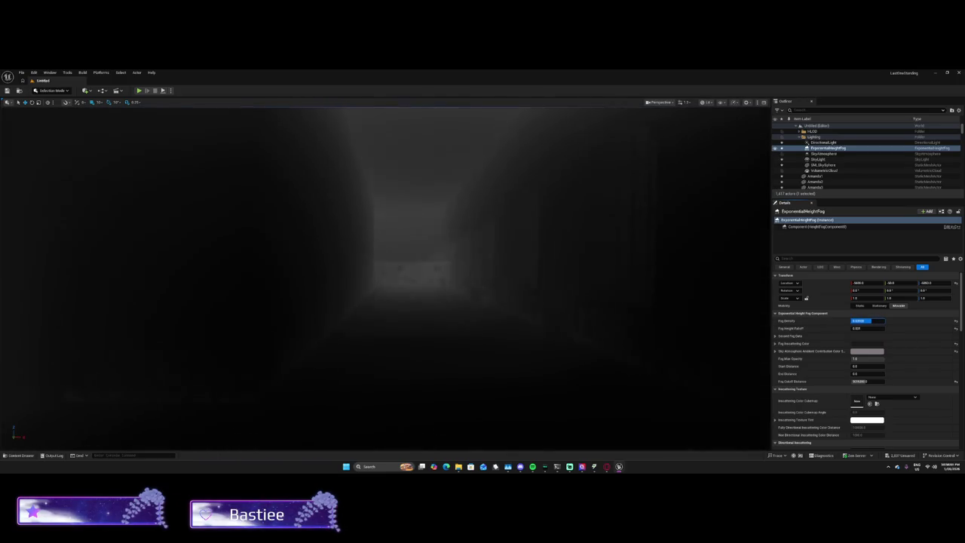
key("Return")
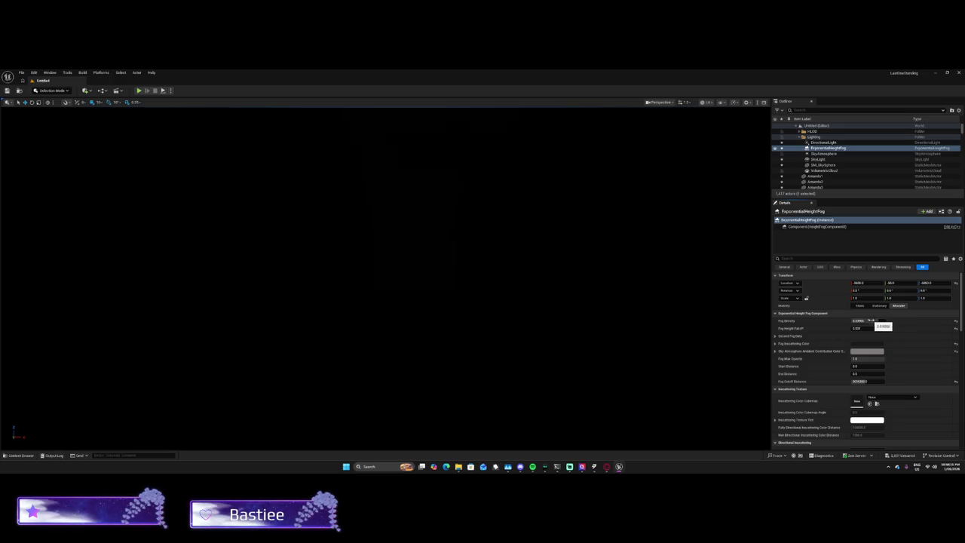
key("Return")
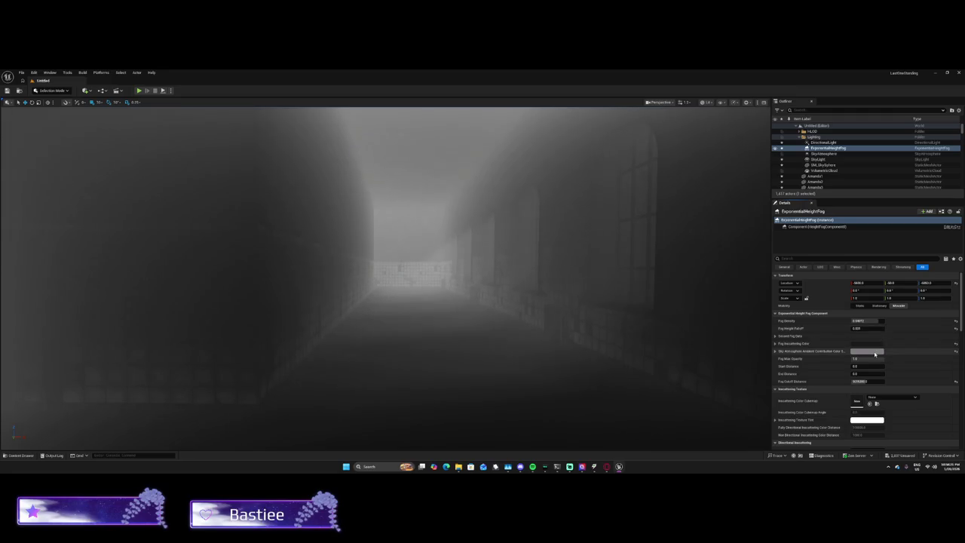
Step: Set the fog's Sky Atmosphere Ambient Contribution colour to black
left_click(865, 351)
left_click_drag(829, 359, 829, 367)
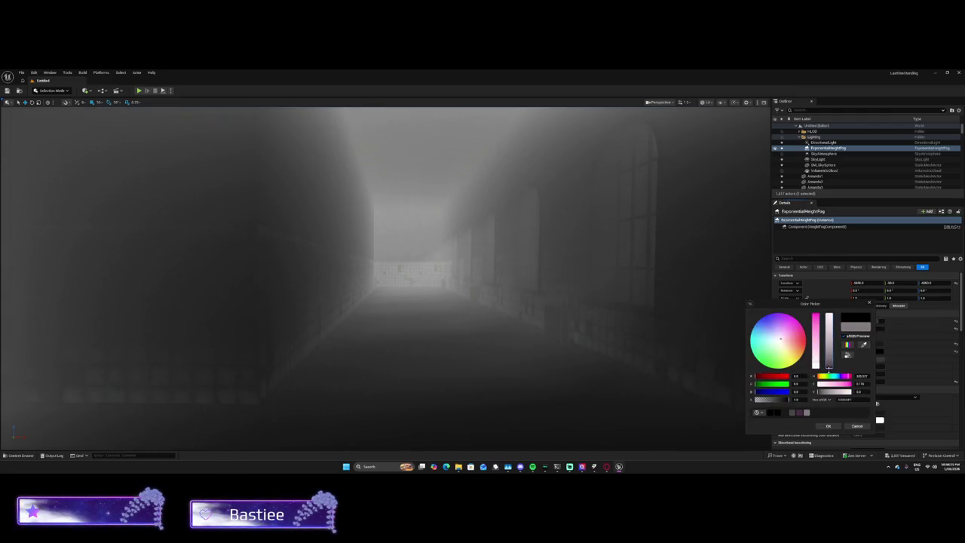
left_click(829, 425)
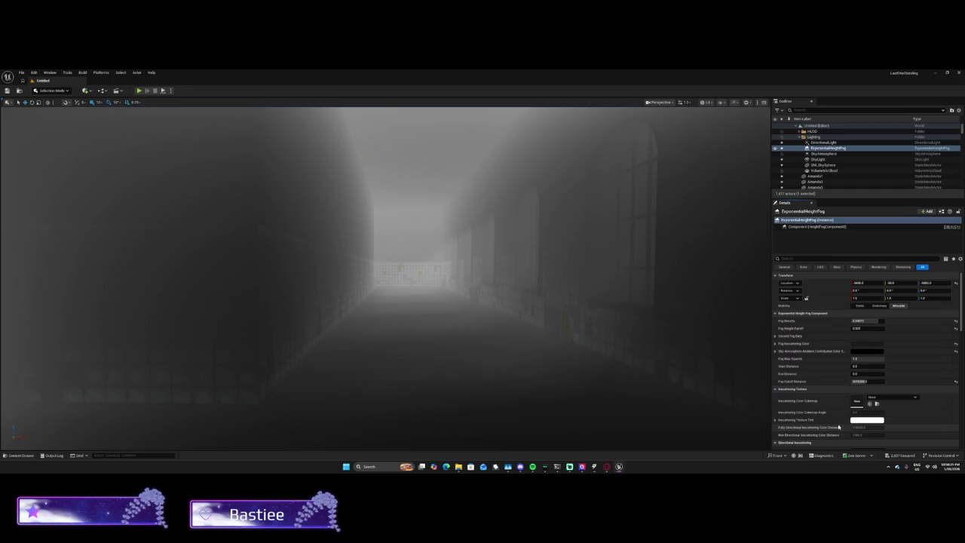
Step: Set Fog Density to 0.03 and darken the Fog Inscattering Color toward dark red
left_click(874, 319)
type("0.03")
key("Return")
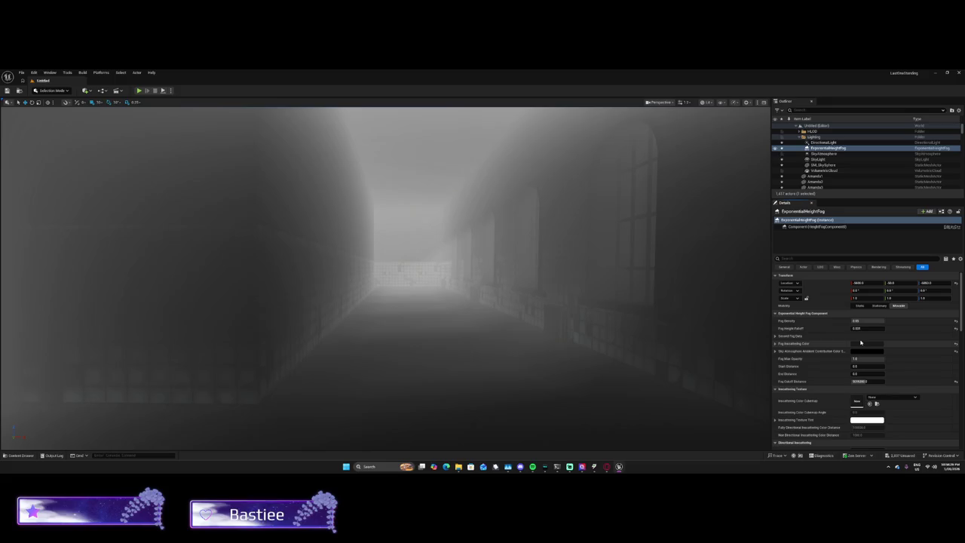
left_click(858, 345)
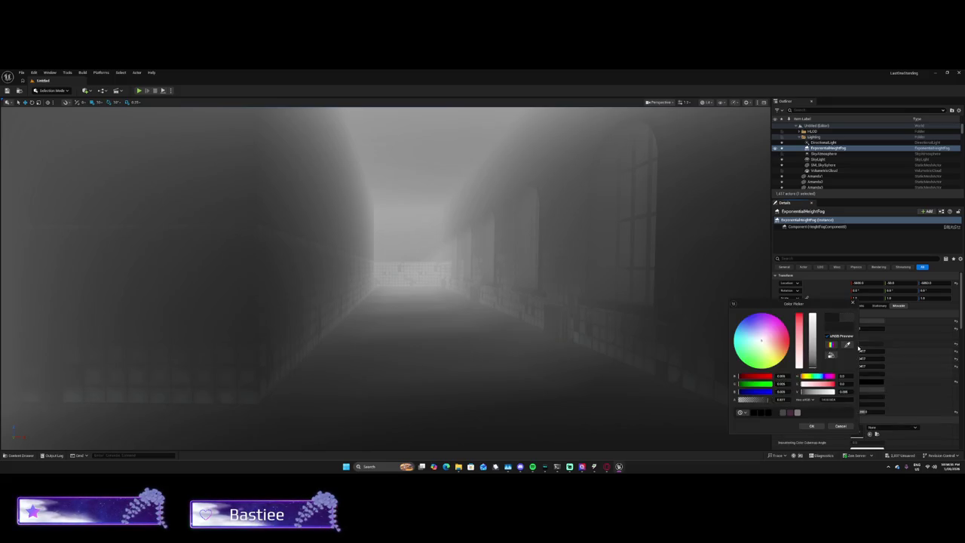
mouse_move(812, 366)
left_mouse_down()
mouse_move(804, 322)
mouse_move(799, 348)
mouse_move(798, 315)
mouse_move(812, 367)
left_mouse_up()
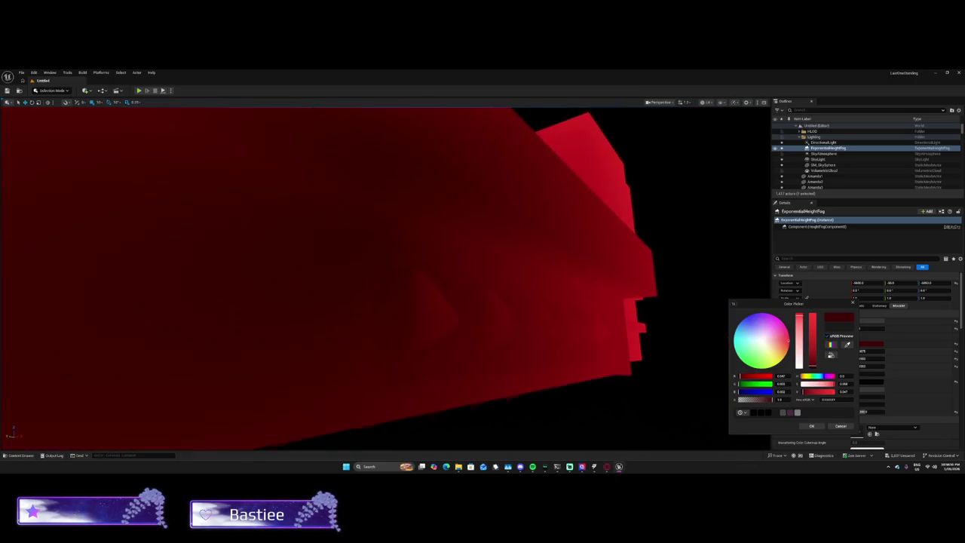
Step: Apply the dark red inscattering colour, then toggle the directional light, sky light and fog visibility to compare
left_click(810, 426)
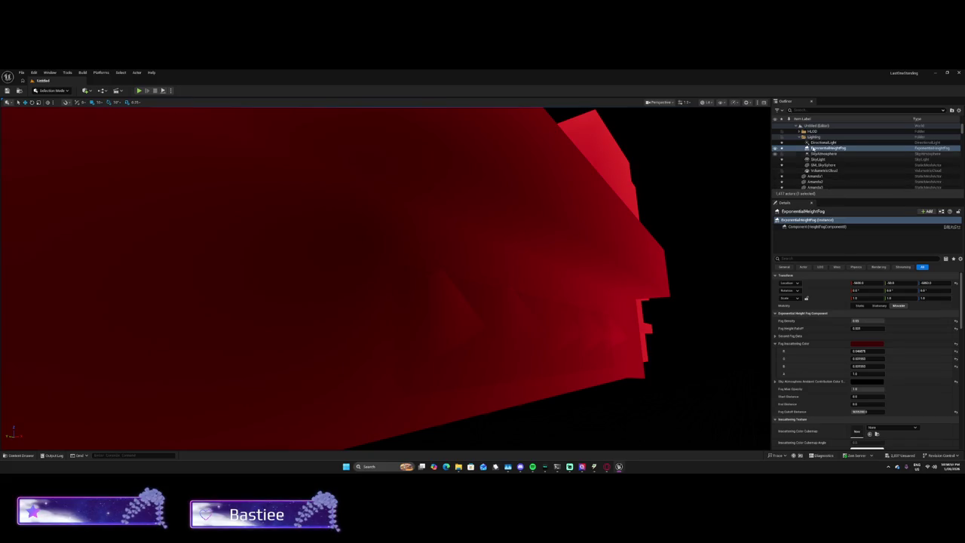
left_click(813, 137)
left_click(811, 143)
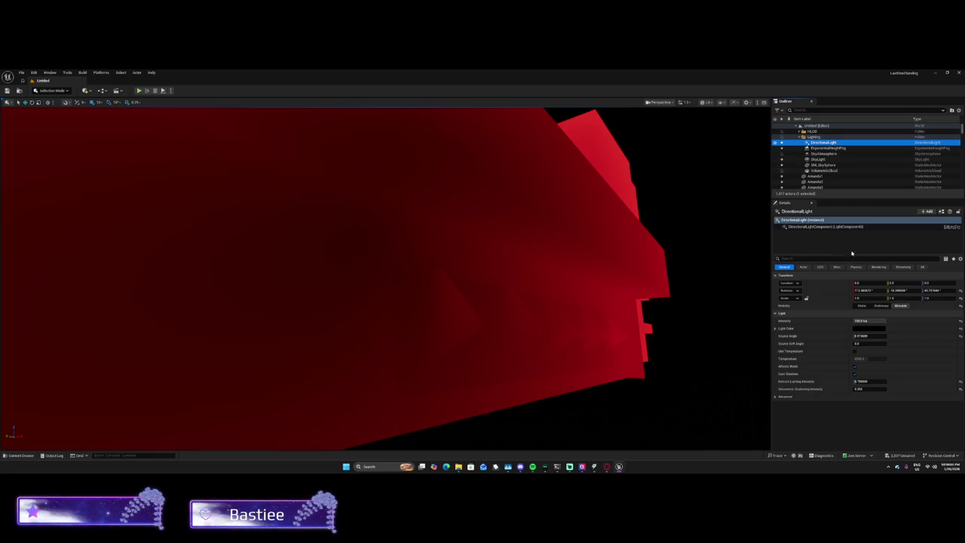
left_click(775, 144)
left_click(775, 144)
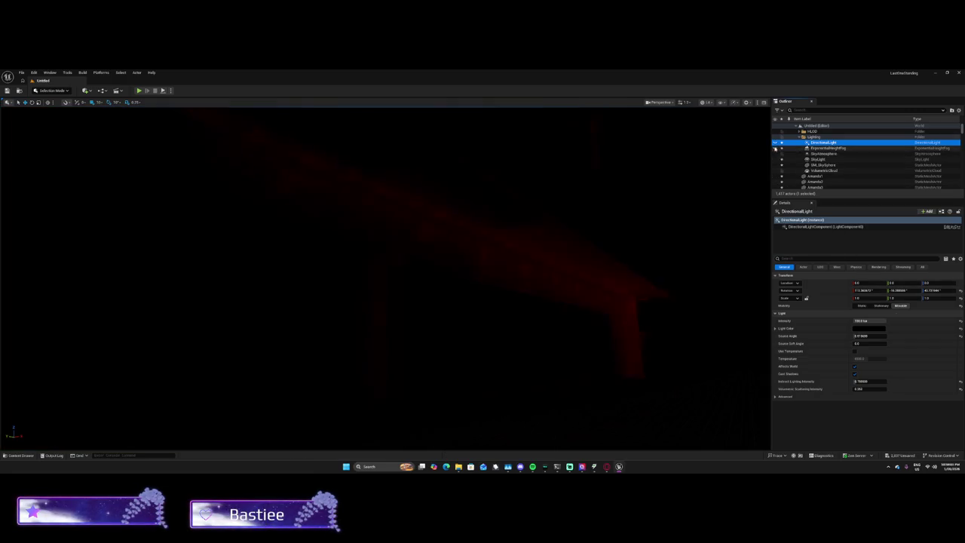
left_click(777, 159)
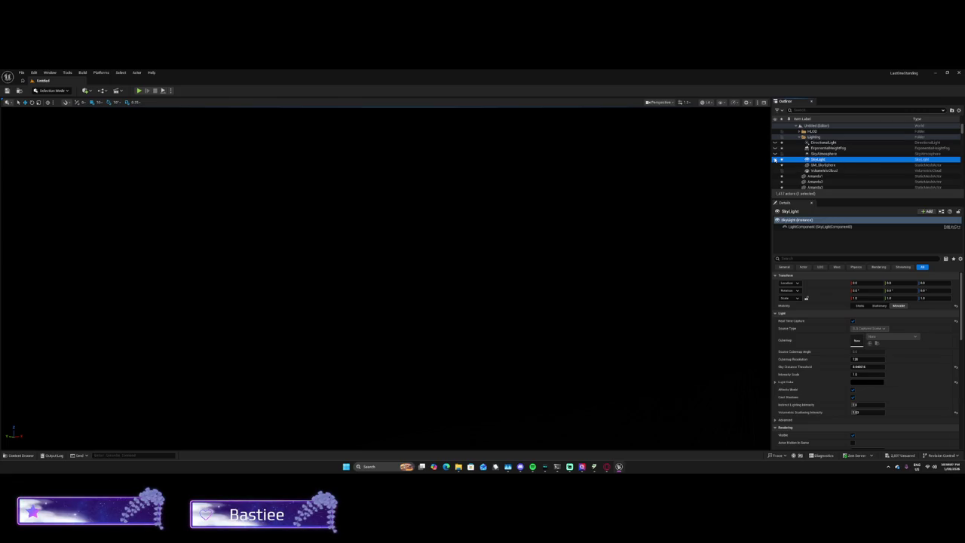
left_click_drag(776, 155, 776, 147)
mouse_move(386, 278)
left_mouse_down()
mouse_move(386, 256)
mouse_move(331, 260)
left_mouse_up()
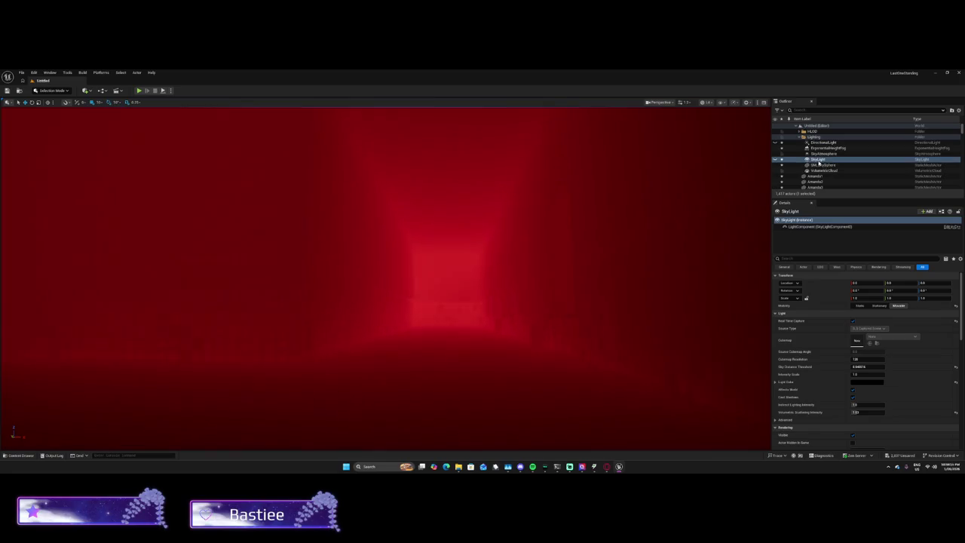
left_click(774, 171)
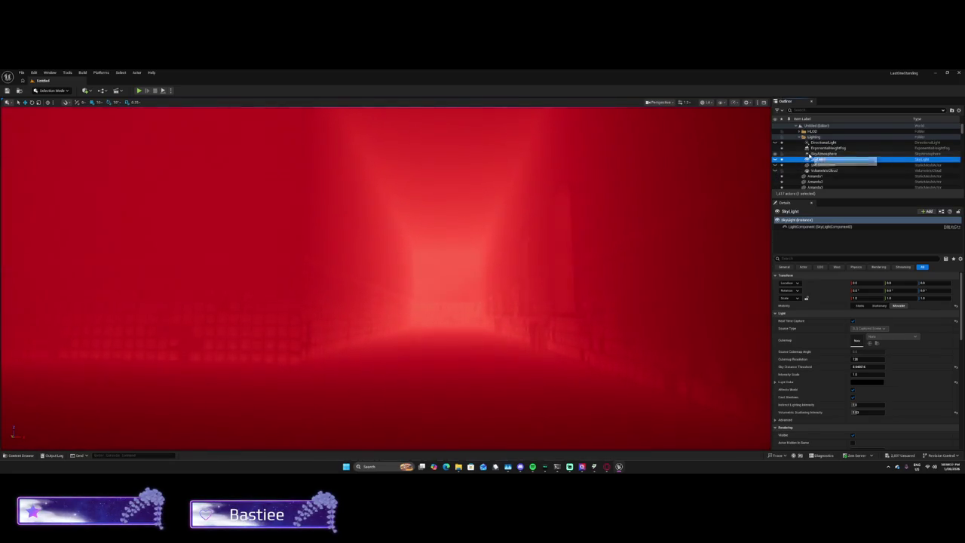
Step: Raise the ExponentialHeightFog's Fog Height Falloff to thin the fog, then select the DirectionalLight
left_click(817, 154)
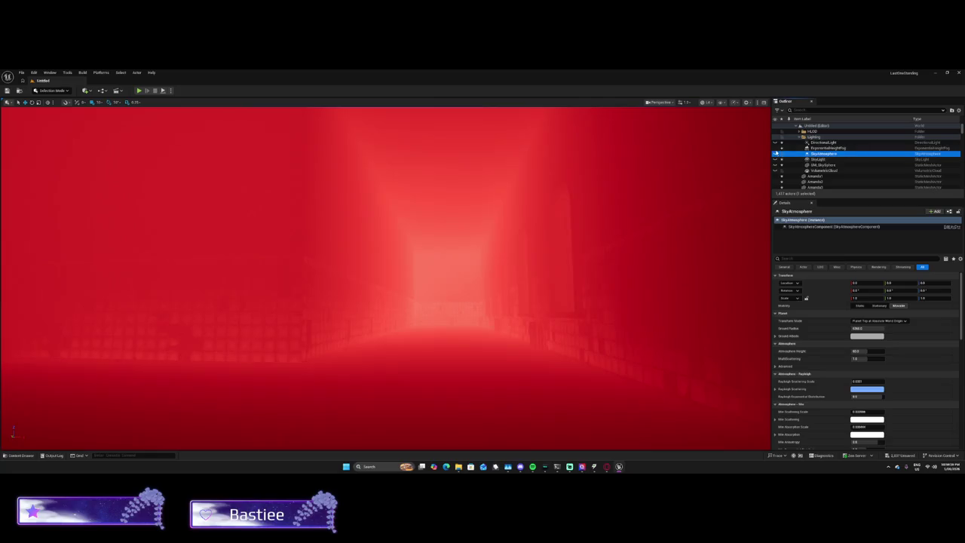
left_click(829, 148)
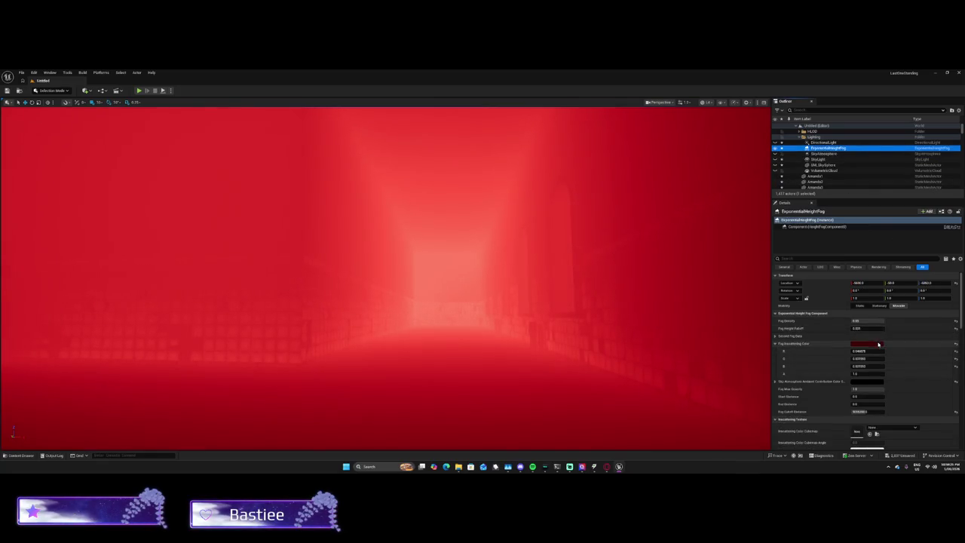
left_click_drag(876, 326, 920, 326)
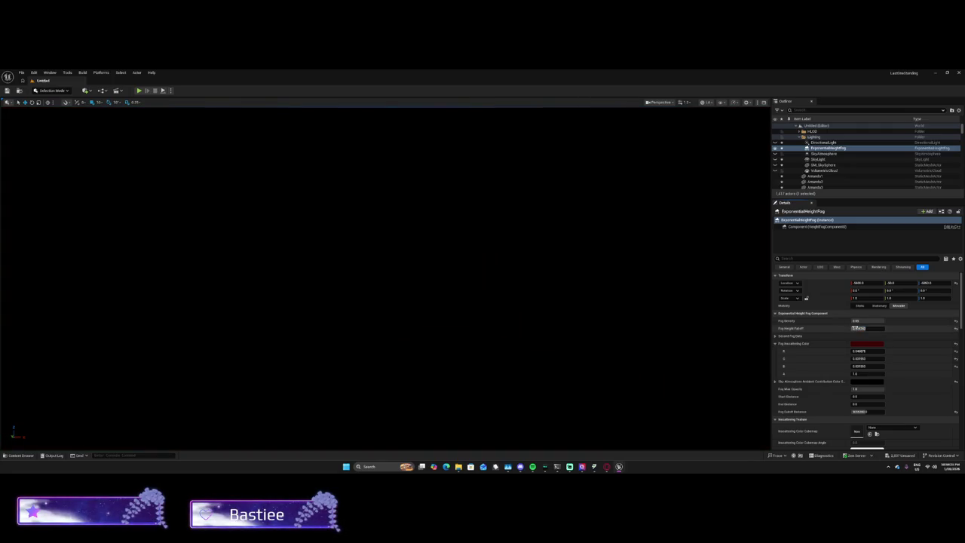
left_click(867, 328)
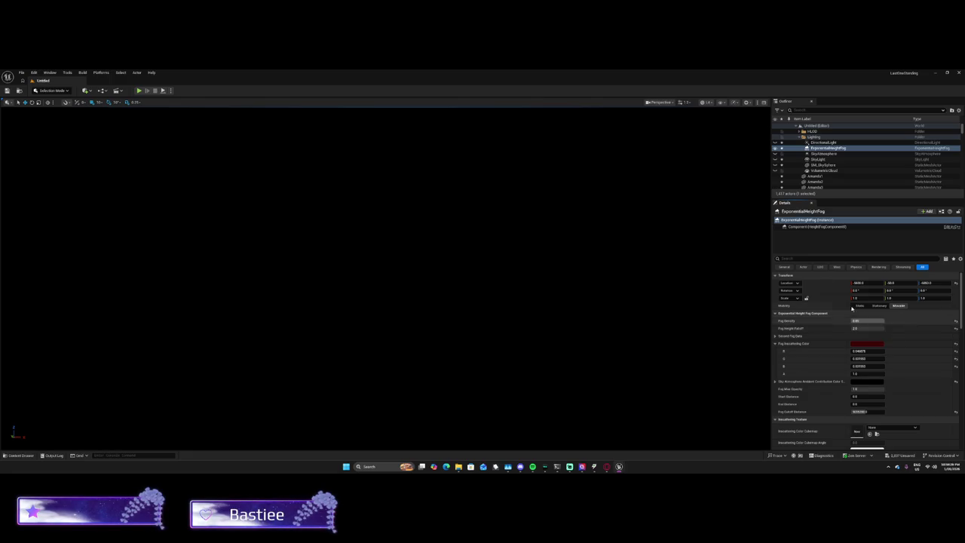
left_click(777, 142)
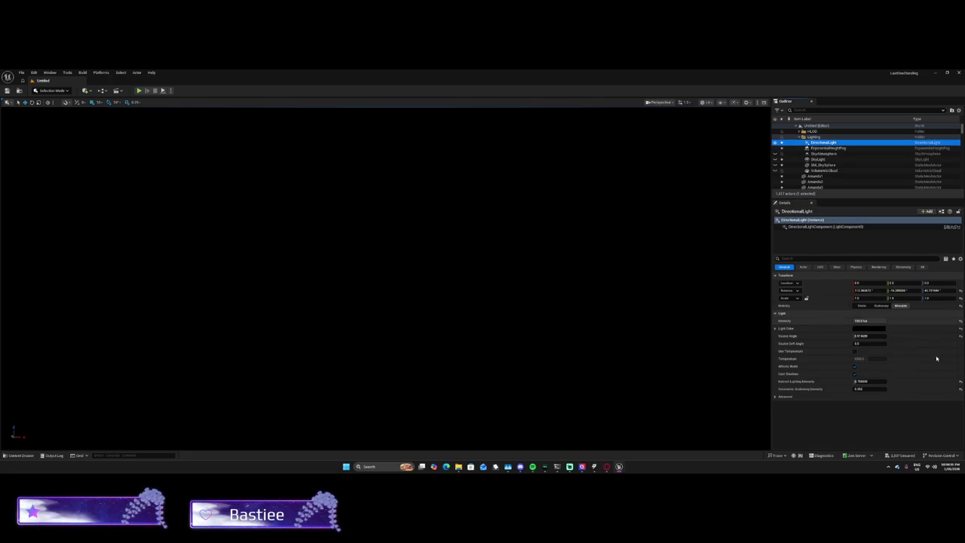
left_click(869, 327)
Step: Fly the viewport down the tiled corridors into the vine room with the framed picture
key("Escape")
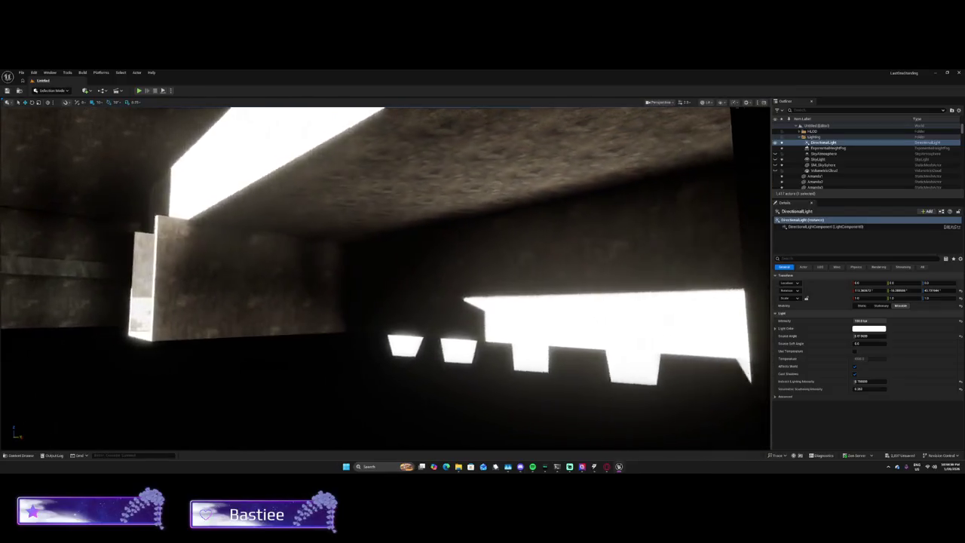
key("w")
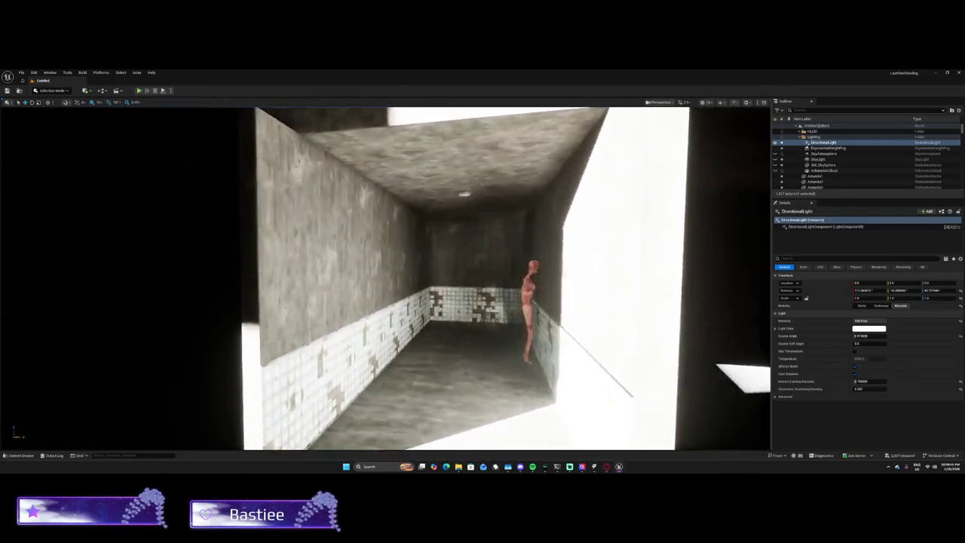
key("w")
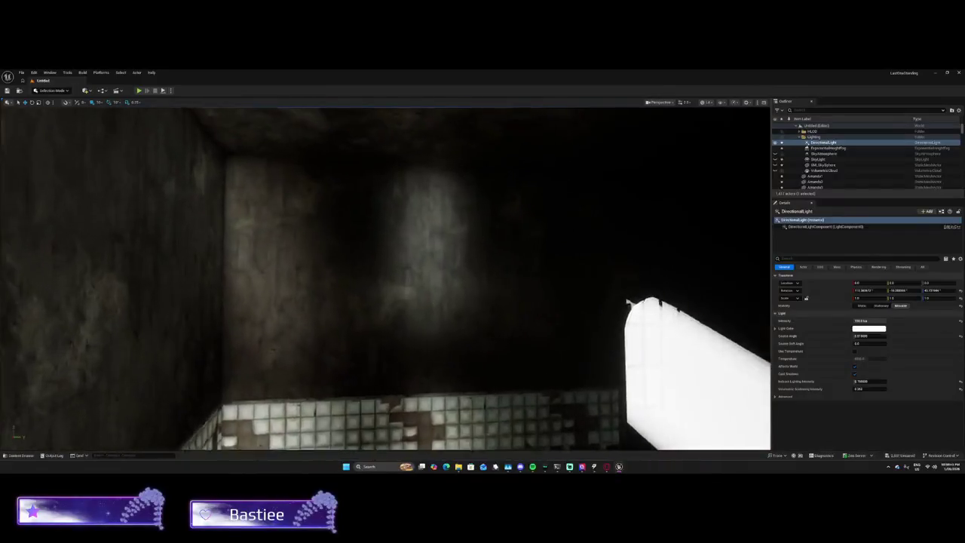
key("w")
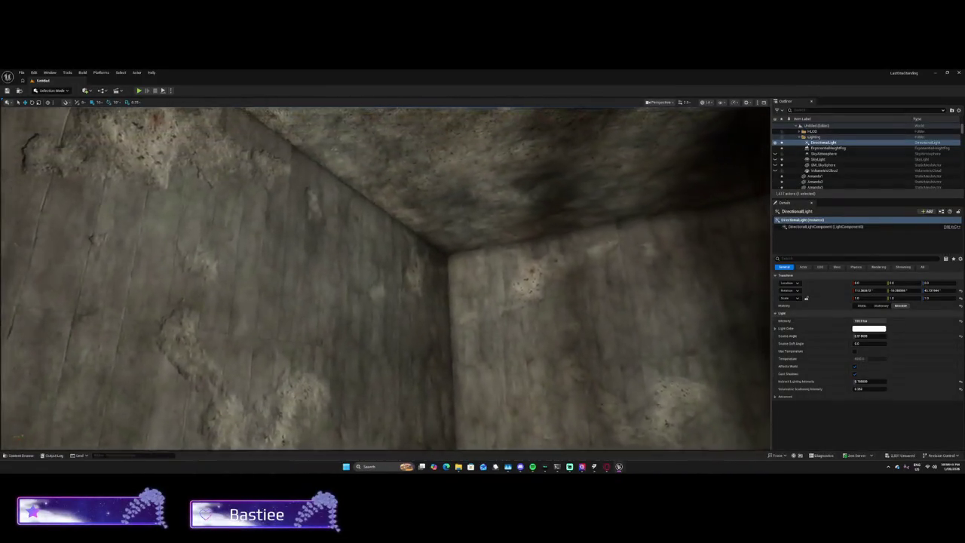
key("w")
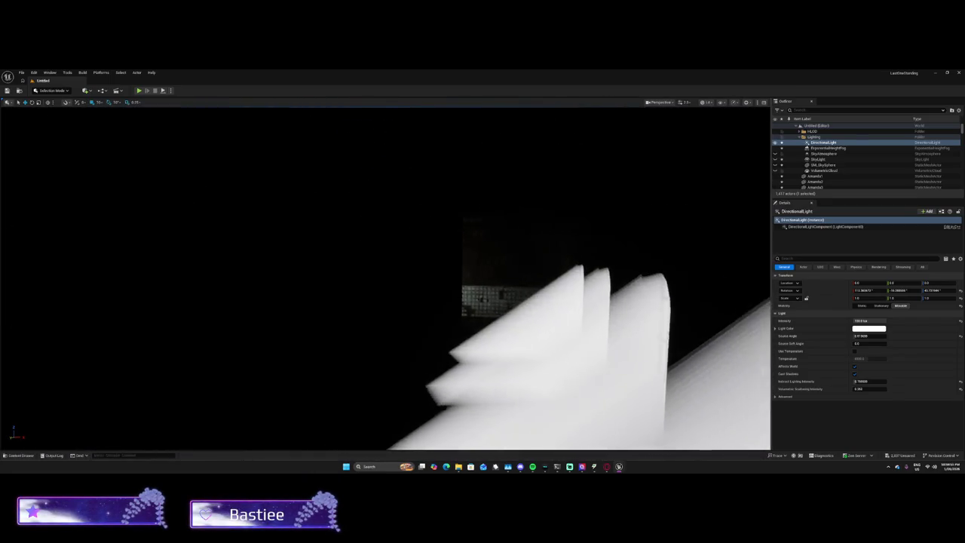
mouse_move(524, 292)
left_mouse_down()
mouse_move(644, 291)
mouse_move(527, 287)
mouse_move(422, 316)
mouse_move(313, 426)
mouse_move(333, 448)
mouse_move(354, 448)
mouse_move(339, 449)
left_mouse_up()
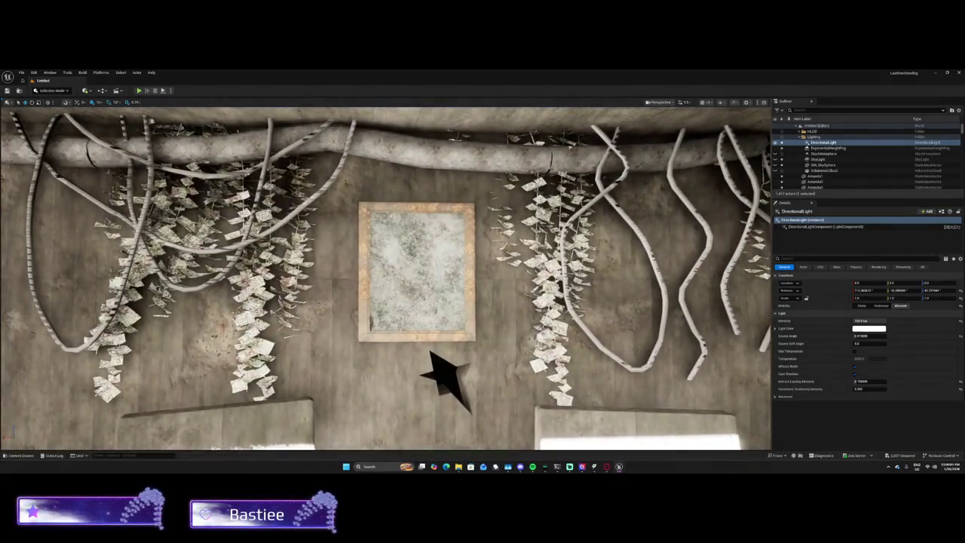
Step: Darken the DirectionalLight's Light Color to a grey
mouse_move(649, 352)
left_mouse_down()
mouse_move(629, 346)
mouse_move(632, 355)
left_mouse_up()
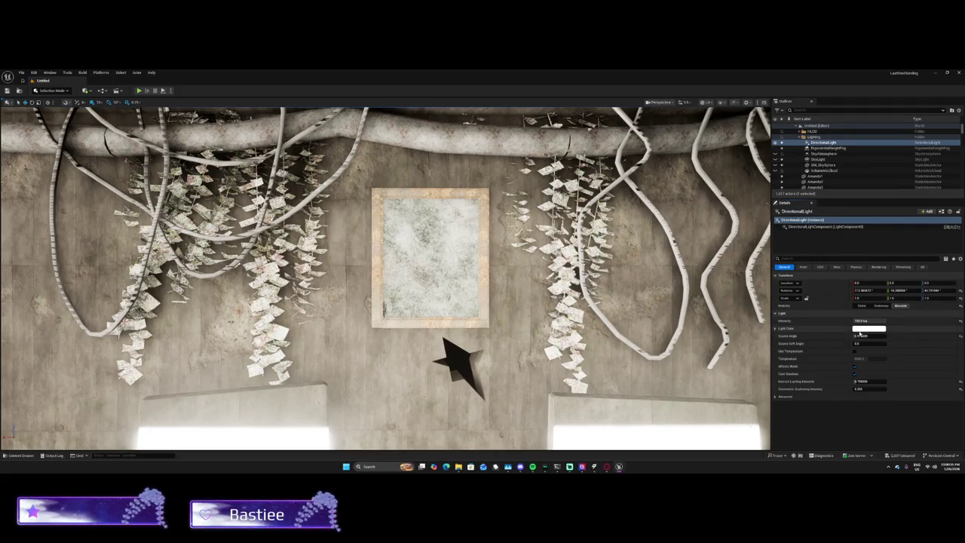
left_click(862, 328)
left_click_drag(816, 320, 814, 360)
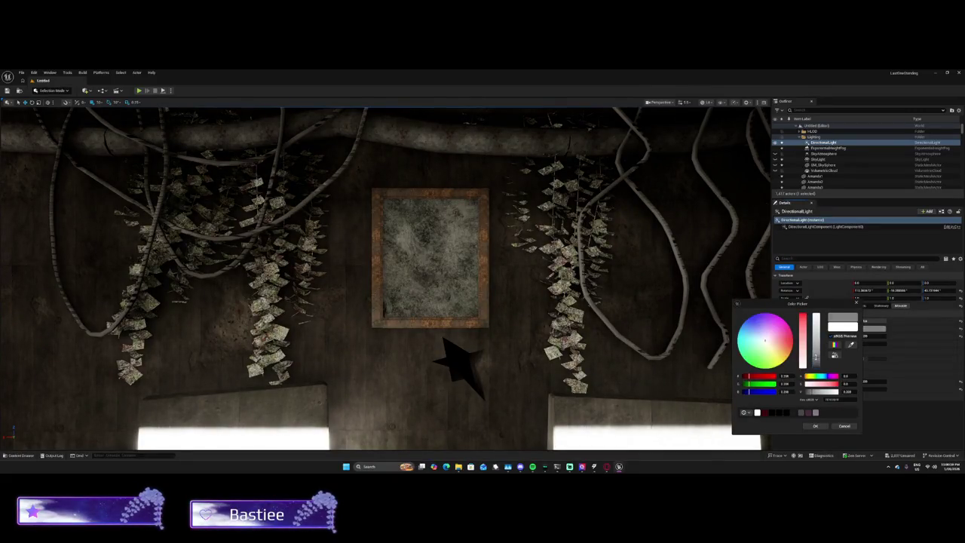
mouse_move(816, 357)
left_mouse_down()
mouse_move(816, 365)
mouse_move(813, 271)
mouse_move(816, 362)
left_mouse_up()
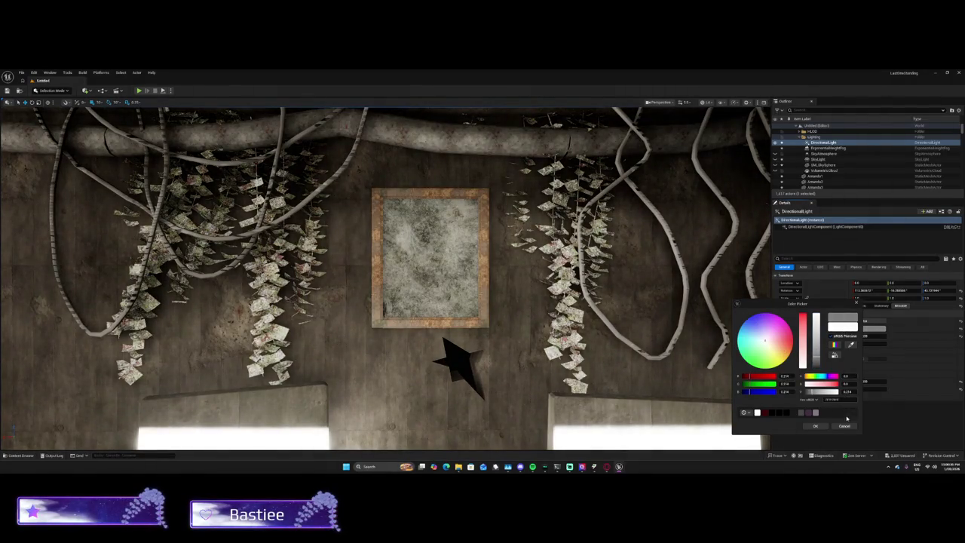
left_click(814, 425)
Step: Check the fog and sky atmosphere, then readjust the directional light colour's brightness
left_click(826, 149)
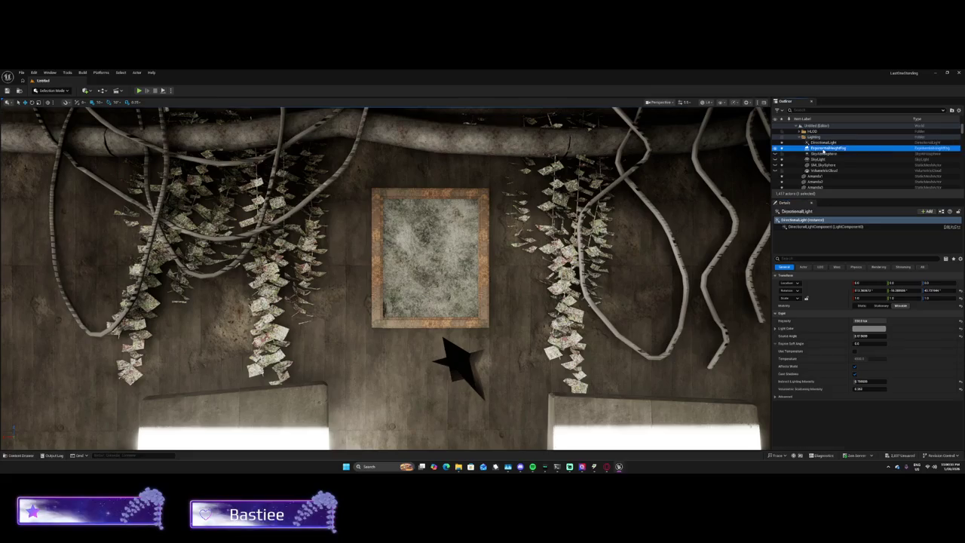
left_click(823, 153)
left_click(873, 325)
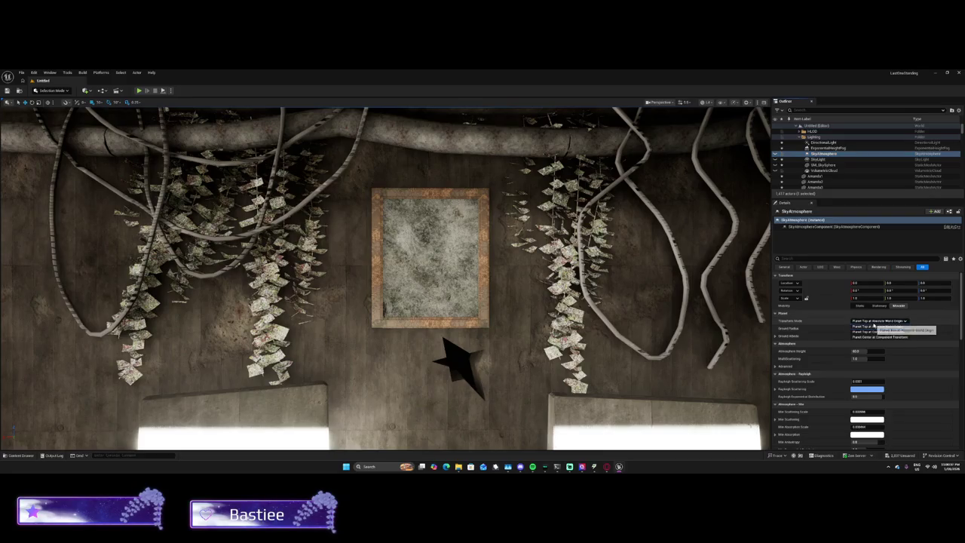
left_click(822, 147)
left_click(822, 142)
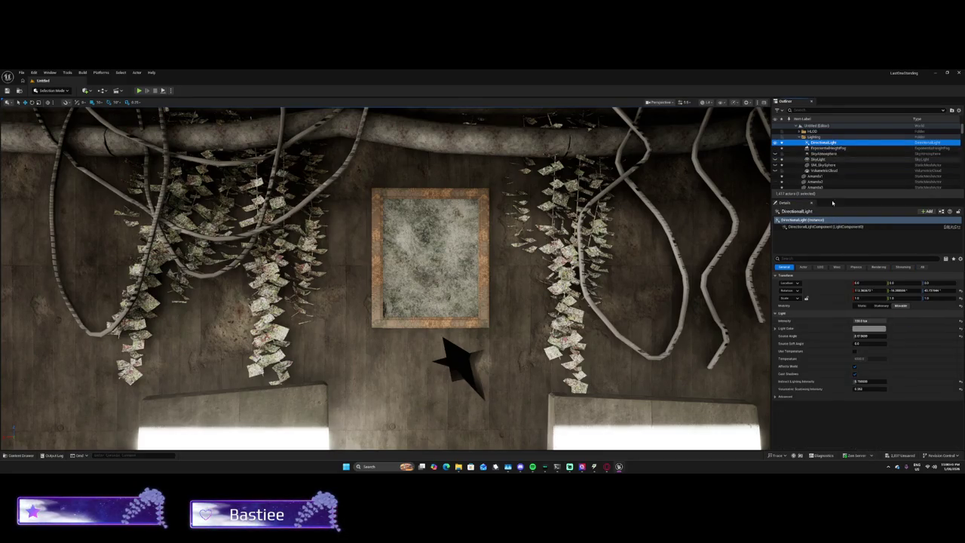
left_click(869, 329)
mouse_move(823, 325)
left_mouse_down()
mouse_move(823, 316)
mouse_move(823, 367)
mouse_move(823, 339)
left_mouse_up()
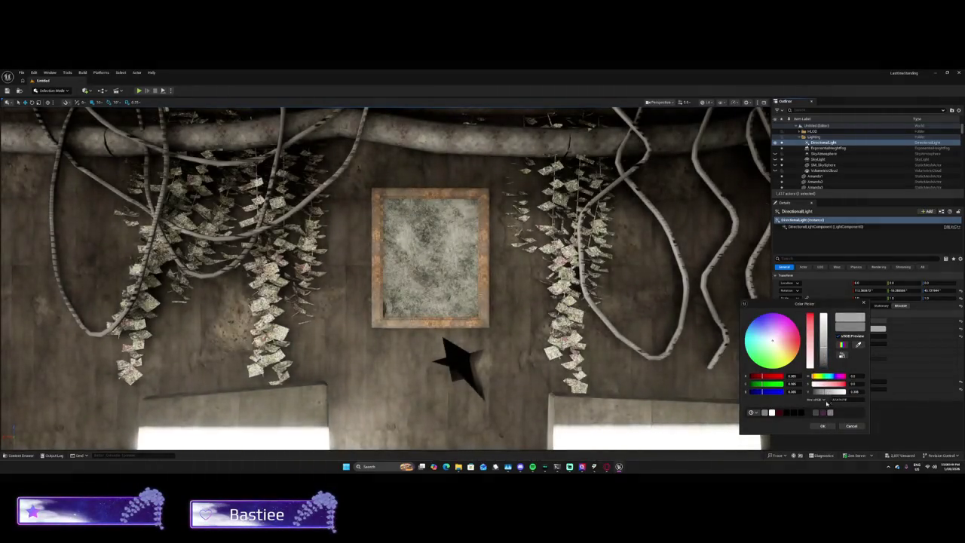
left_click(823, 426)
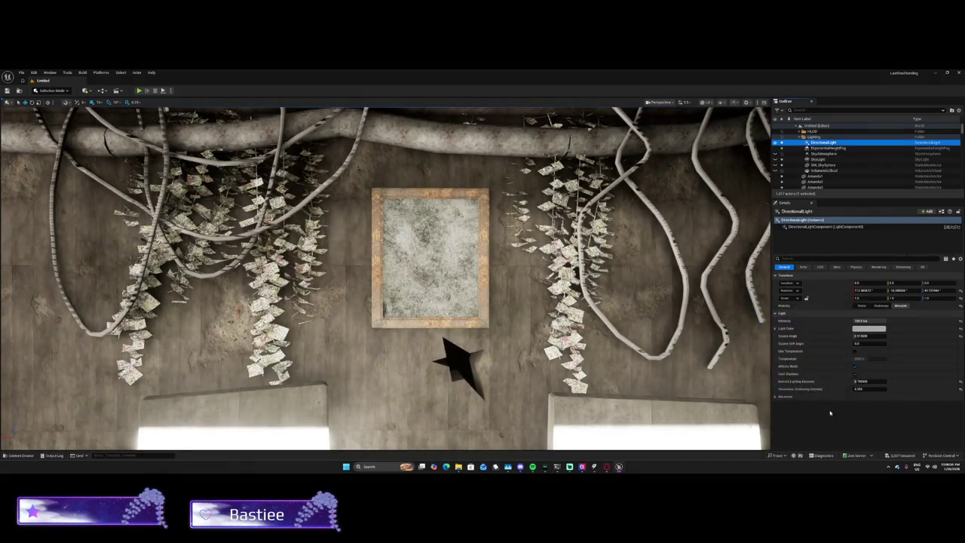
Step: Set the light's Source Angle to 0.5 and Source Soft Angle to about 2.77
left_click(921, 267)
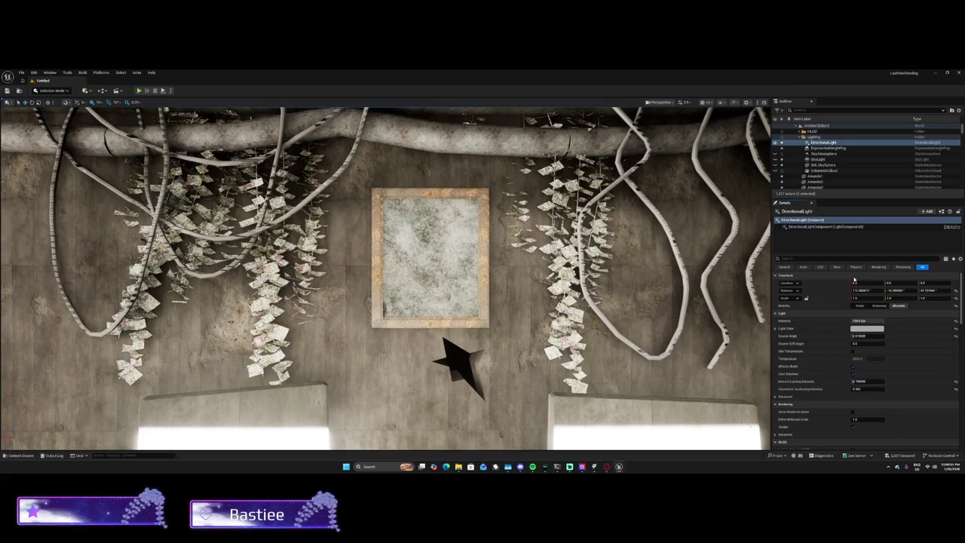
left_click_drag(867, 336, 880, 336)
left_click(880, 336)
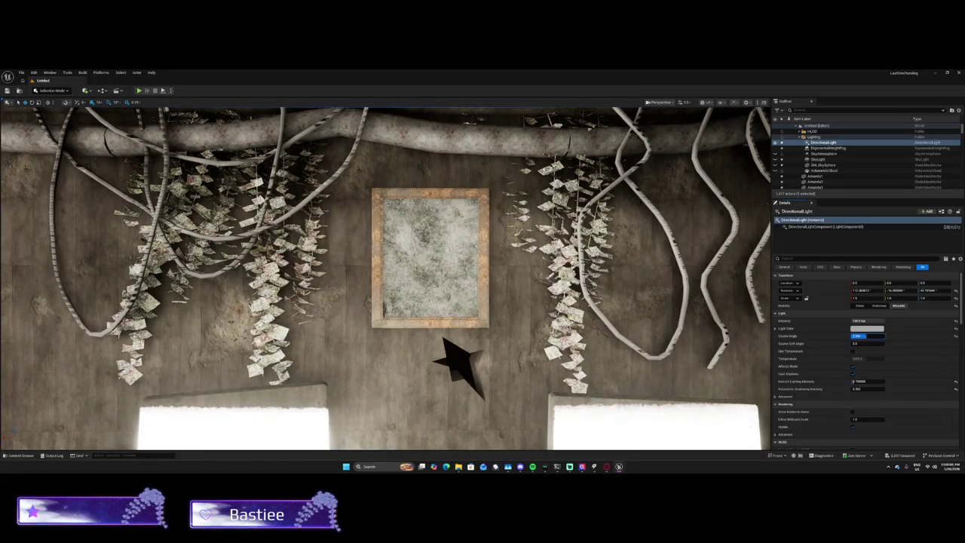
key("Return")
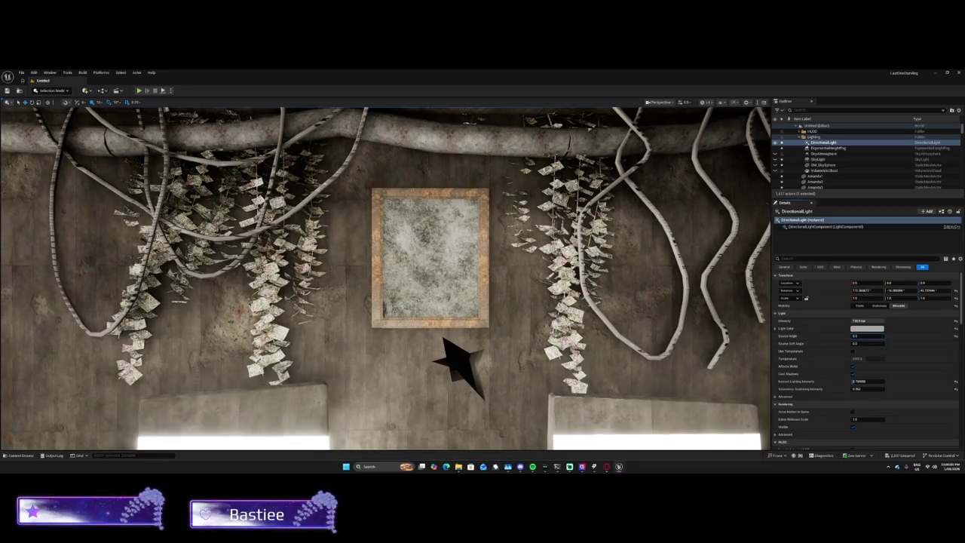
left_click(867, 335)
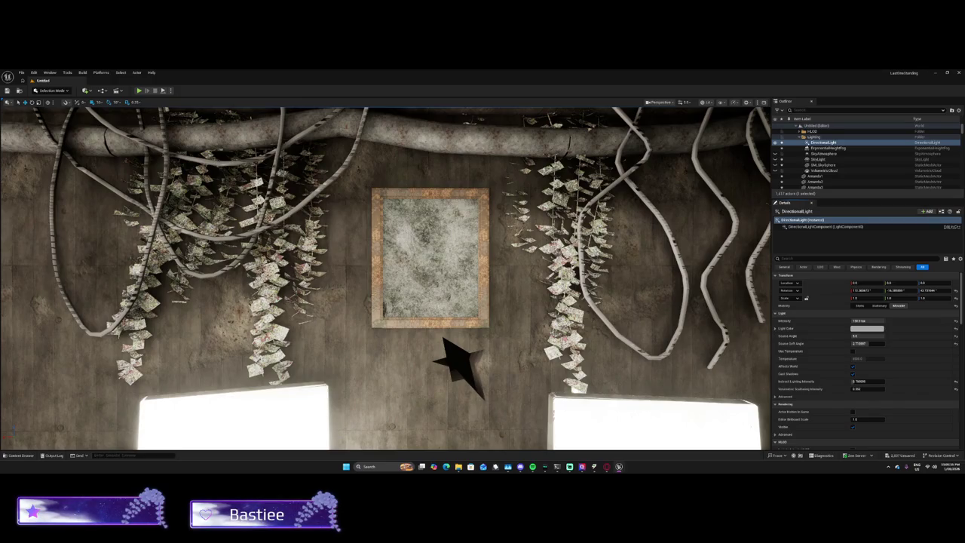
Step: Bake the materials of both hanging cables and set their Mobility to Stationary
left_click(664, 237)
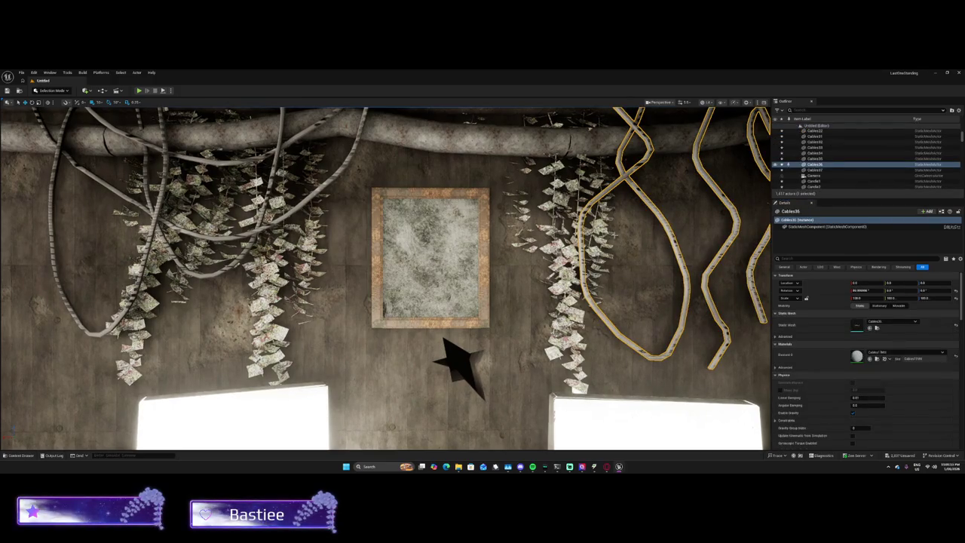
left_click(62, 226, "ctrl")
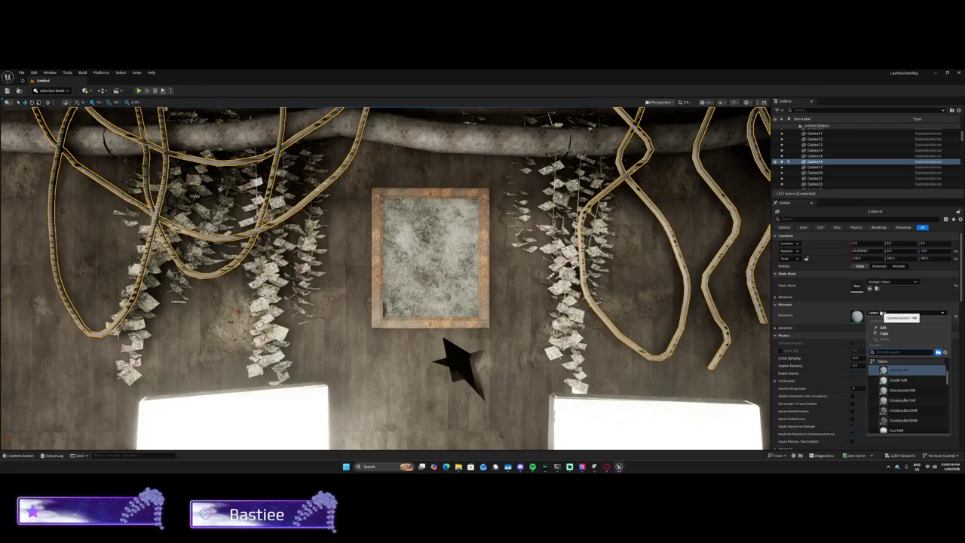
left_click(854, 327)
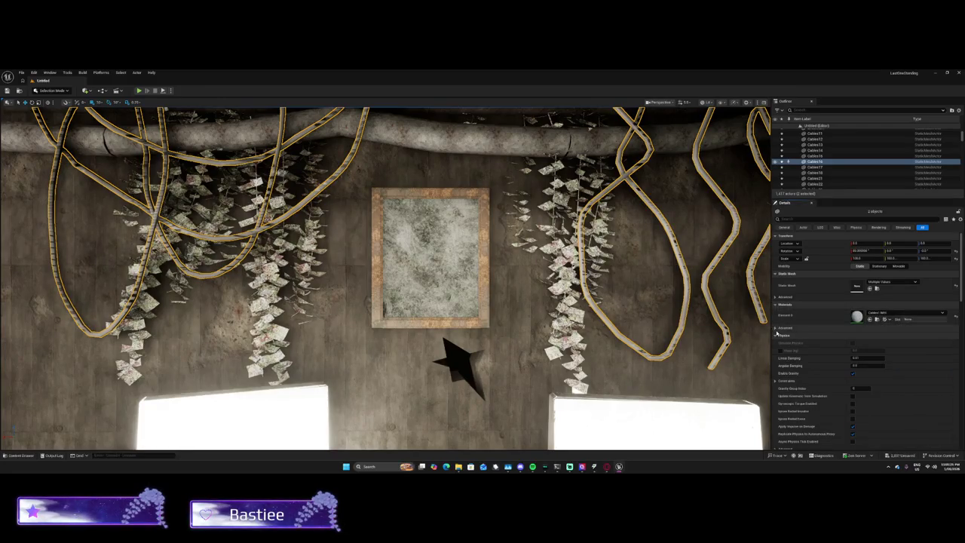
left_click(866, 335)
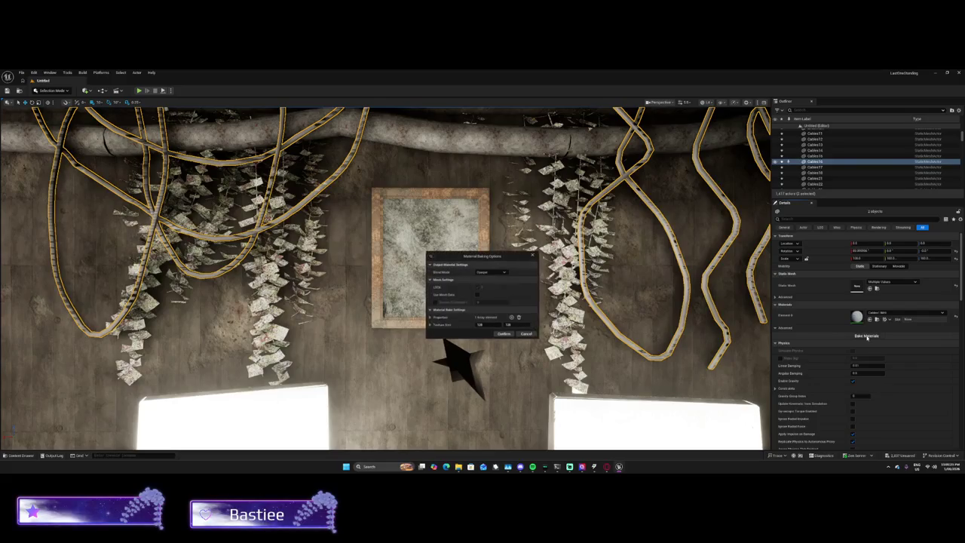
left_click(504, 334)
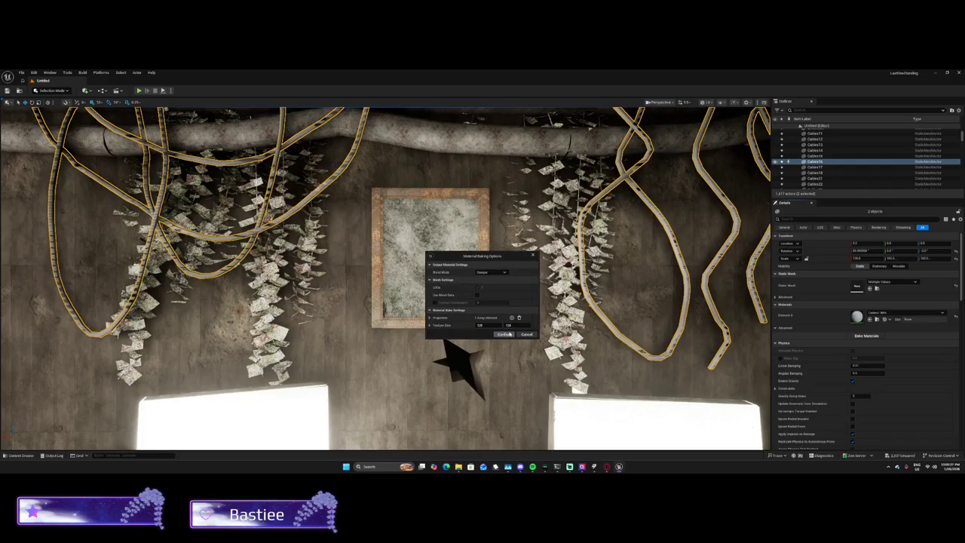
left_click(504, 334)
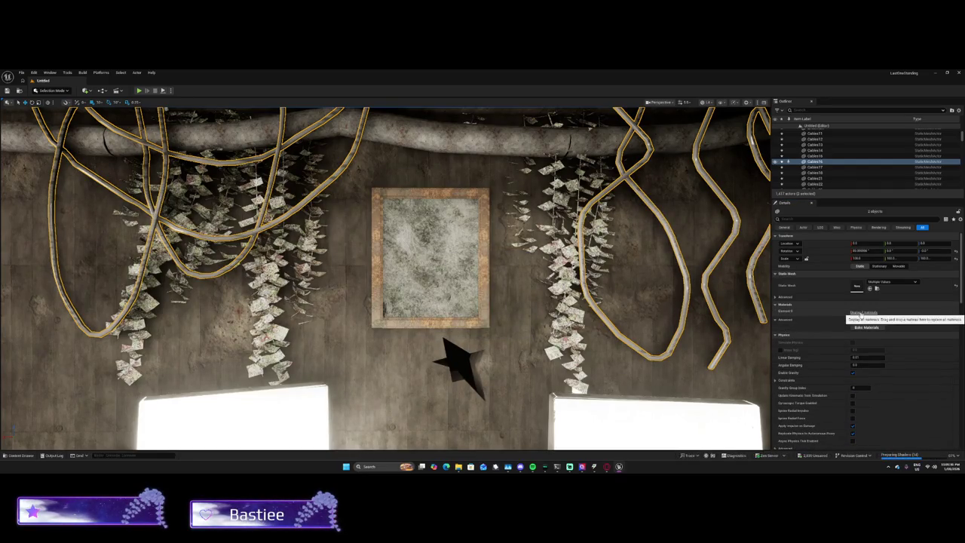
left_click(873, 268)
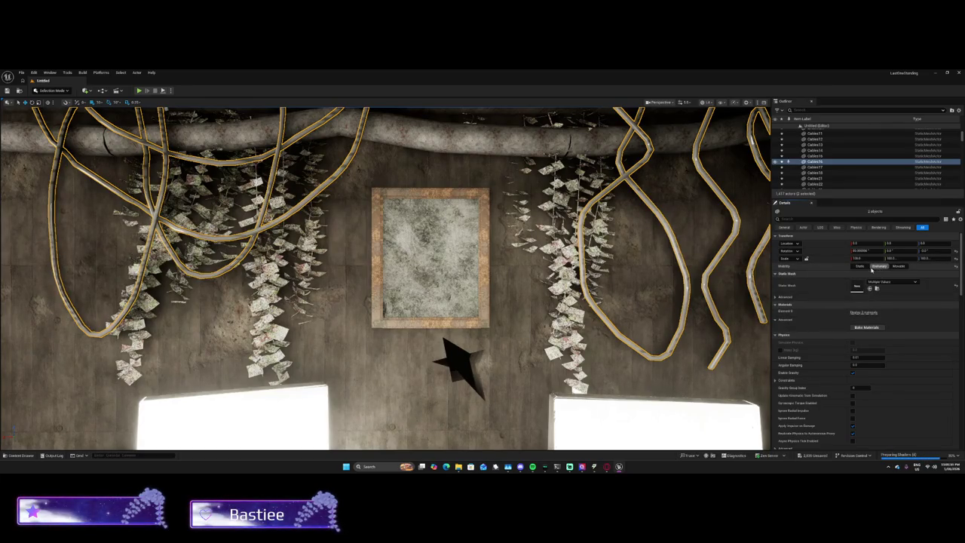
mouse_move(452, 301)
left_mouse_down()
mouse_move(430, 256)
mouse_move(385, 211)
mouse_move(696, 265)
left_mouse_up()
Step: Bake the Screen4 panel's materials, undoing an accidental panel move first
left_click(403, 312)
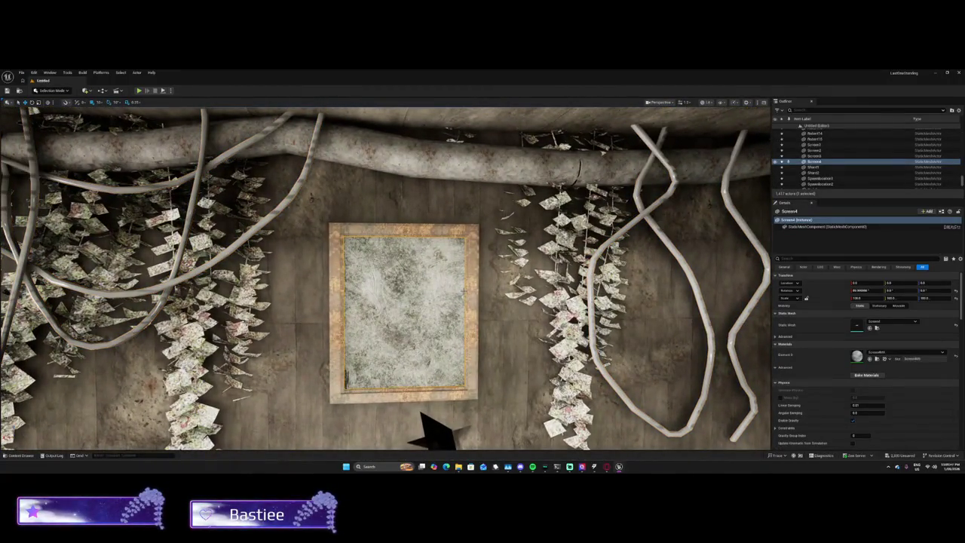
left_click(473, 293, "ctrl")
left_click(419, 248)
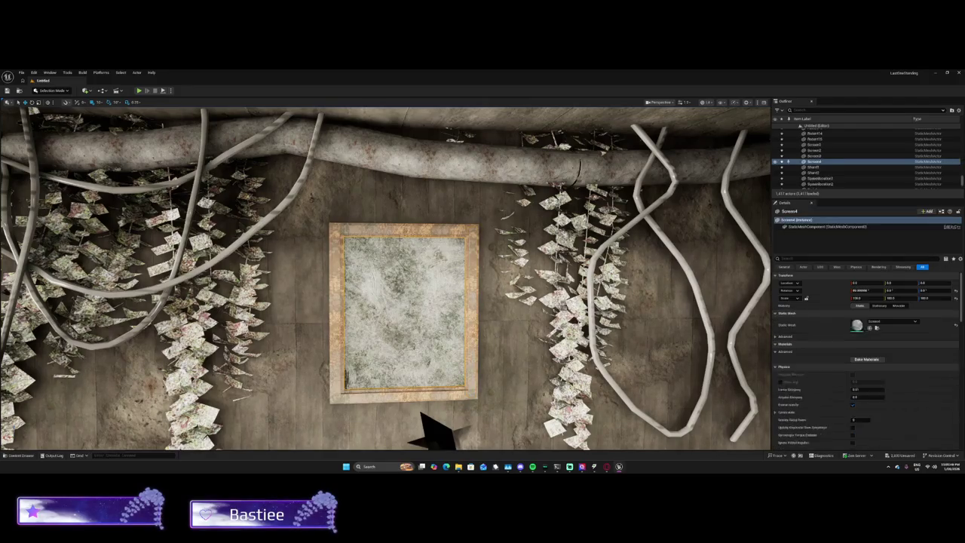
mouse_move(419, 248)
left_mouse_down()
mouse_move(513, 250)
mouse_move(430, 249)
left_mouse_up()
mouse_move(452, 418)
left_mouse_down()
mouse_move(409, 409)
mouse_move(496, 441)
mouse_move(441, 420)
left_mouse_up()
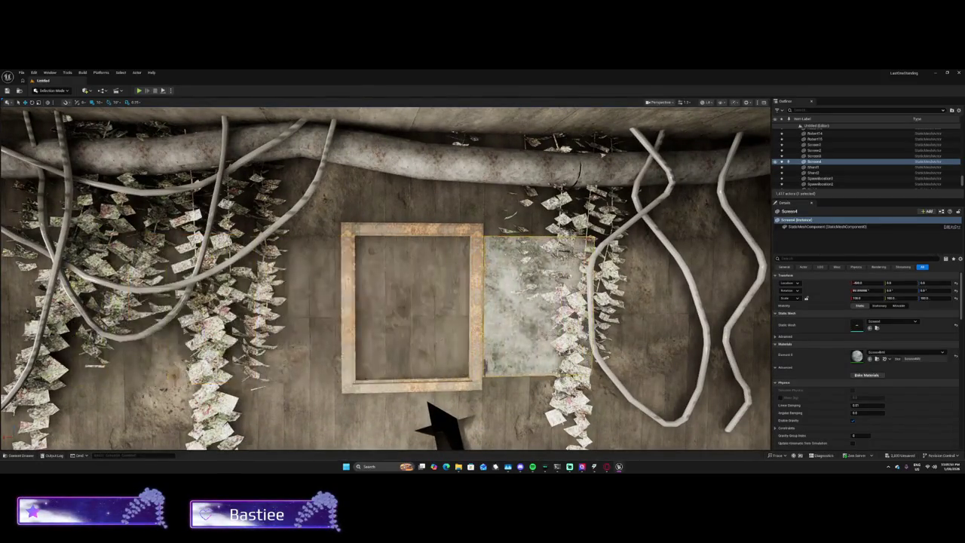
key("ctrl+z")
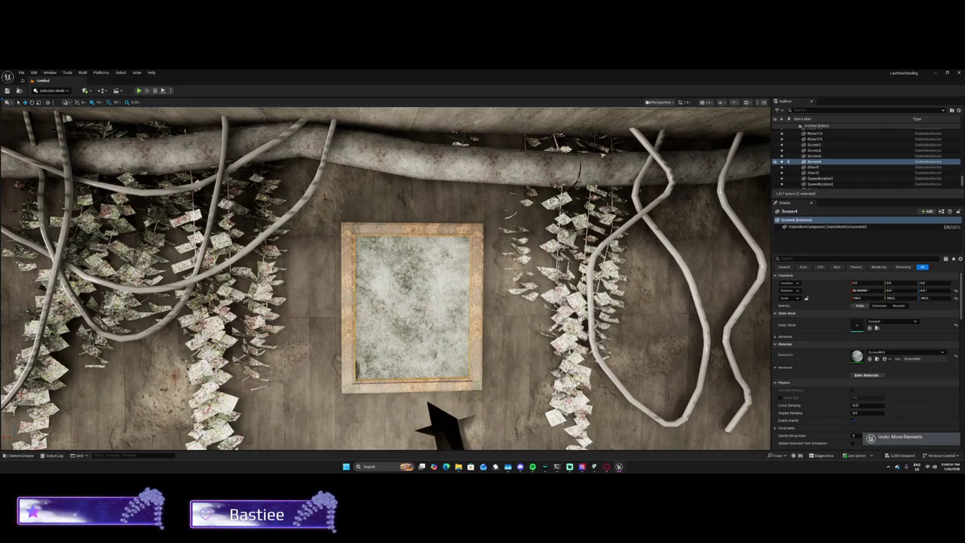
left_click(866, 374)
left_click(505, 335)
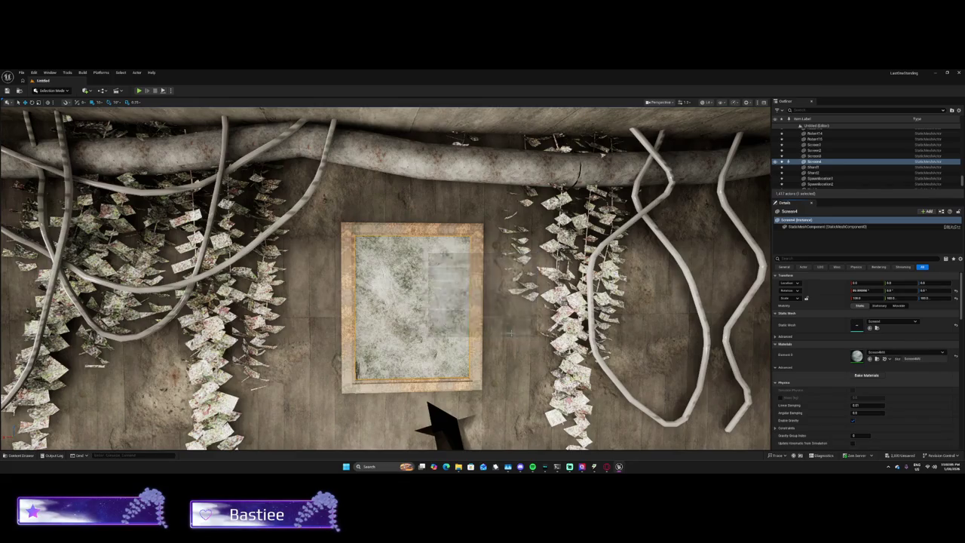
Step: Bake Part39's materials, trying then undoing the red Arrowmat material on Element 0
left_click(478, 292)
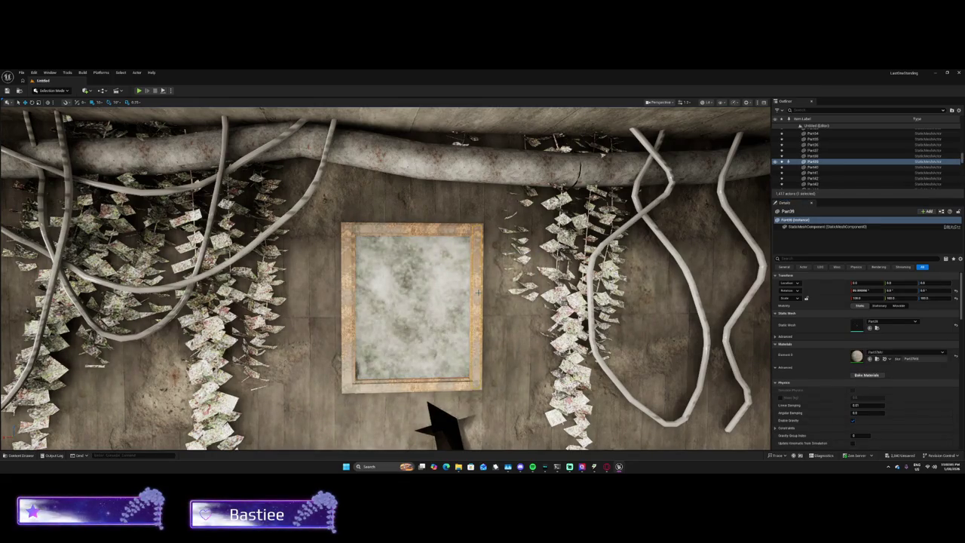
left_click(866, 375)
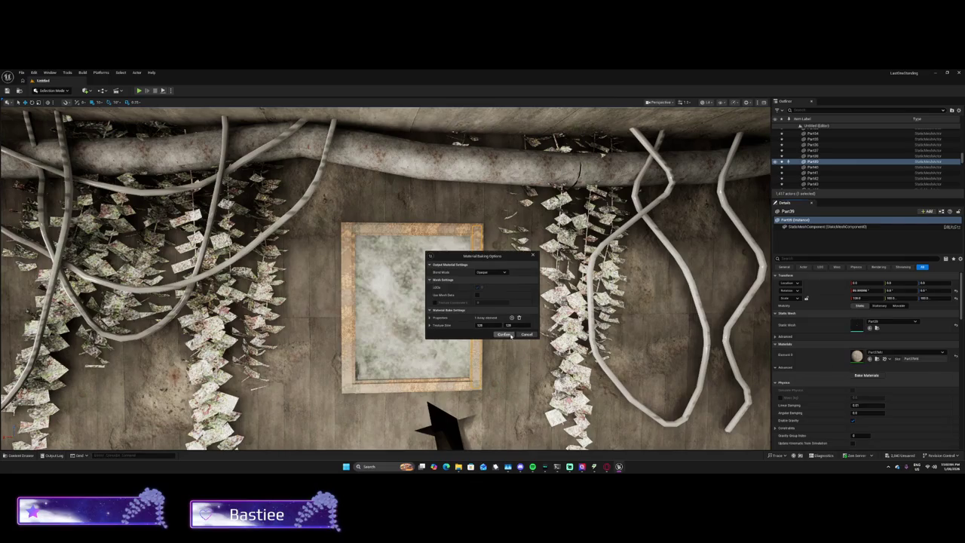
left_click(510, 336)
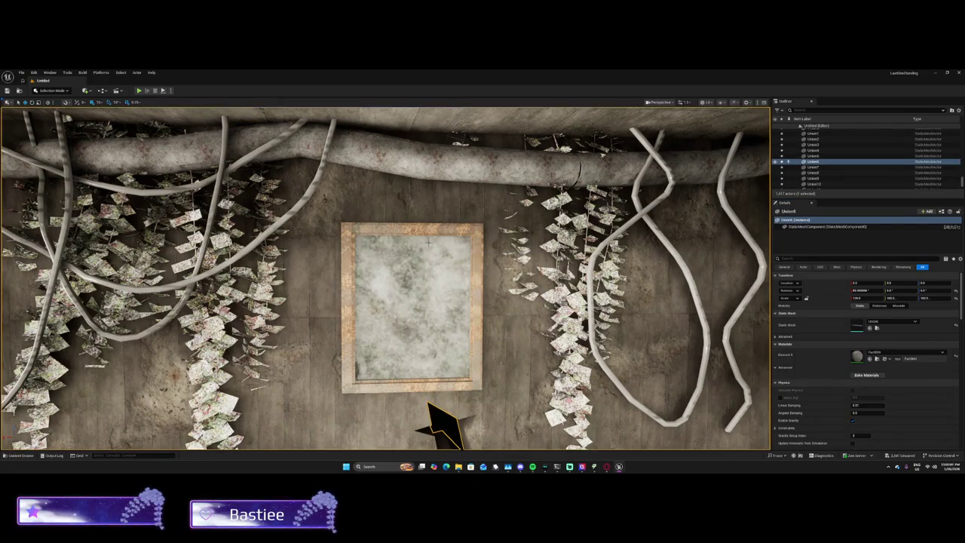
key("ctrl+z")
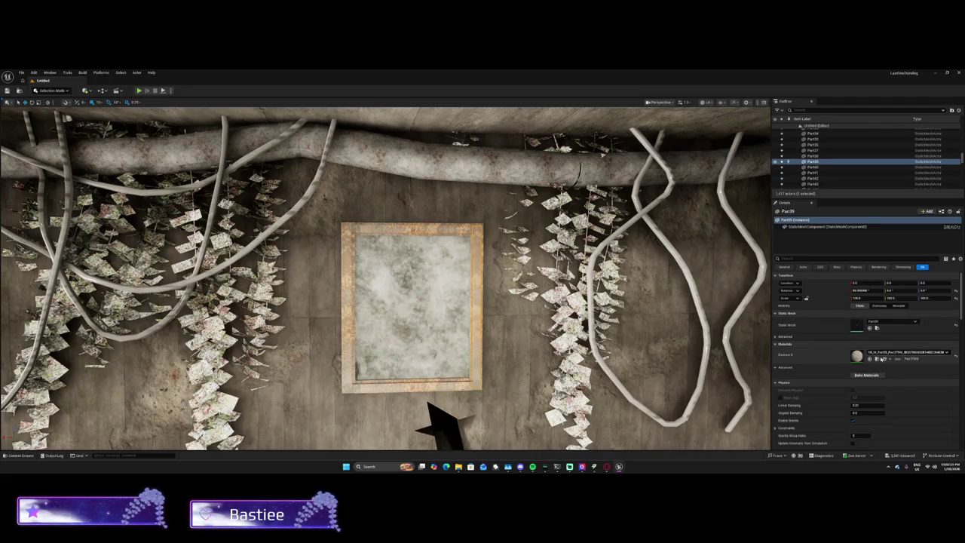
left_click(910, 358)
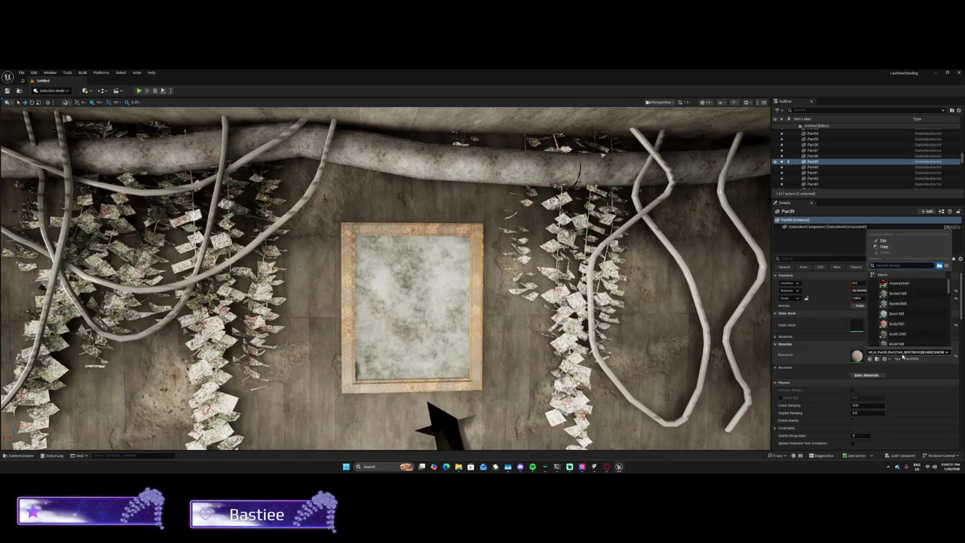
left_click(901, 283)
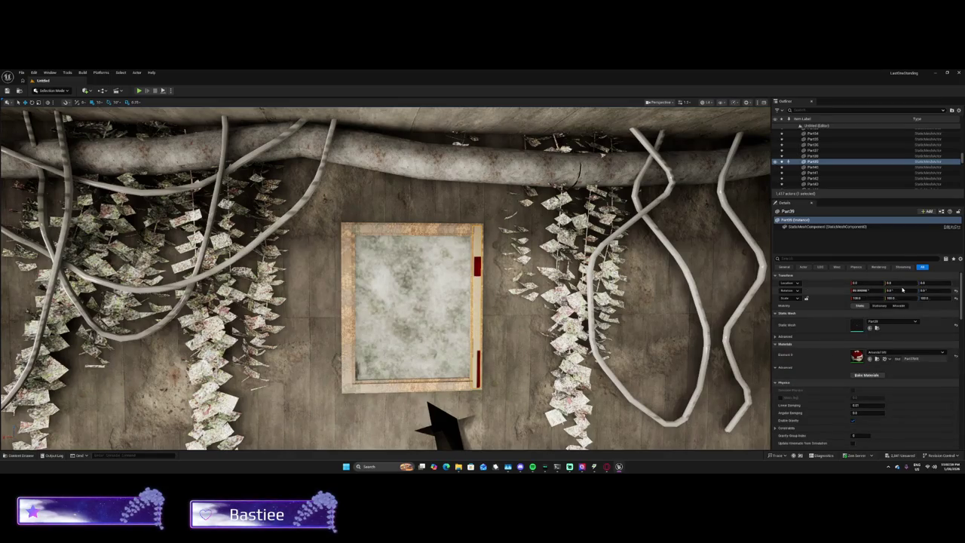
key("ctrl+z")
key("ctrl+z")
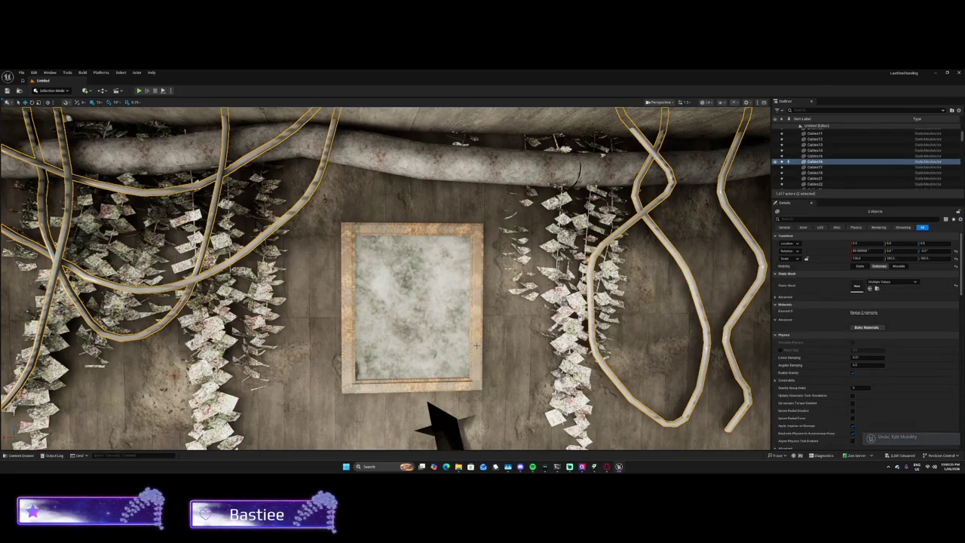
key("ctrl+z")
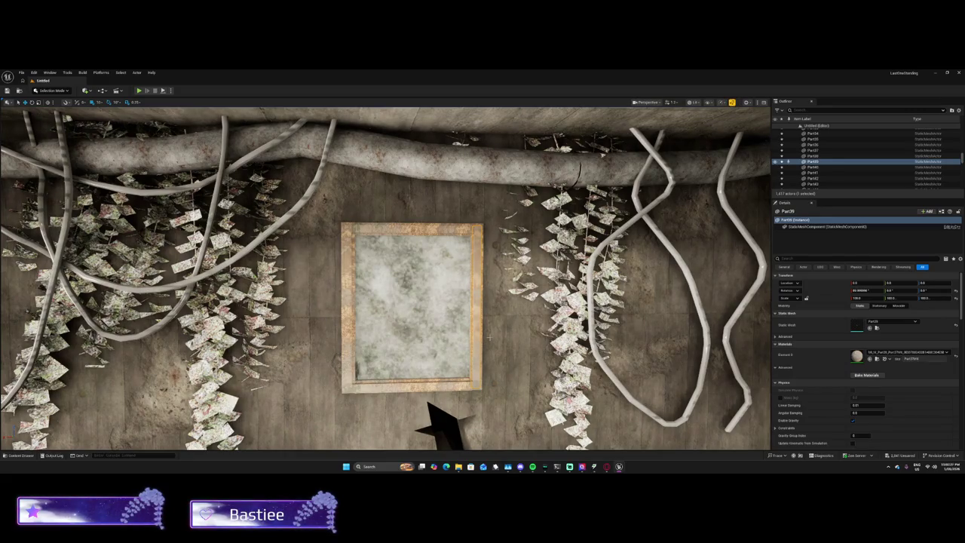
scroll(491, 241, "down", 5)
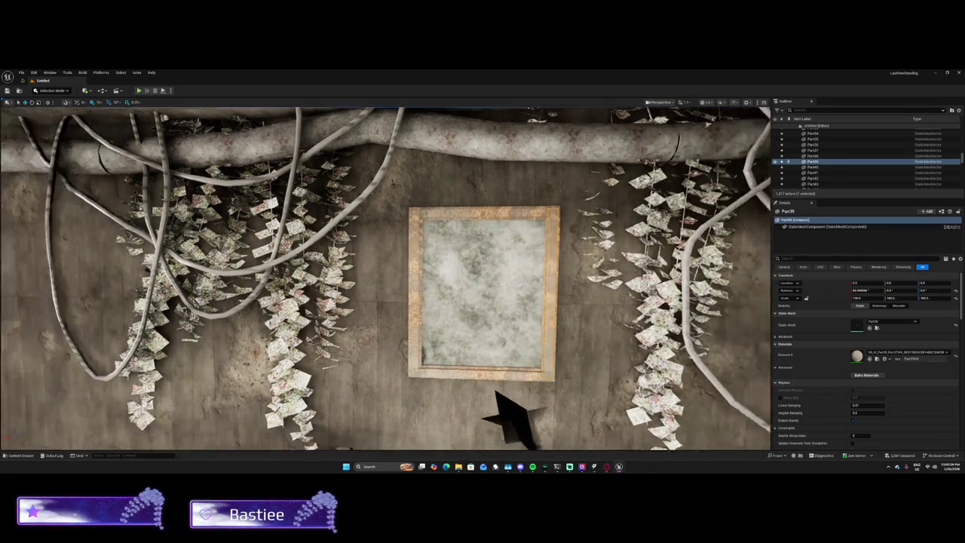
Step: Fly the camera back from the picture frame to the main hall's central staircase
scroll(386, 279, "down", 2)
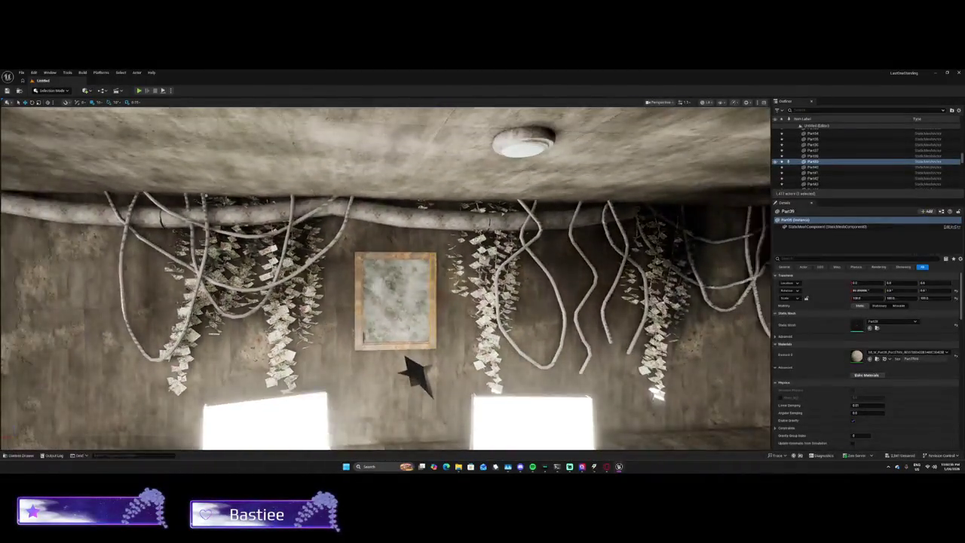
mouse_move(386, 279)
left_mouse_down()
mouse_move(316, 257)
mouse_move(354, 253)
mouse_move(369, 188)
mouse_move(573, 279)
mouse_move(631, 284)
mouse_move(689, 308)
mouse_move(491, 286)
mouse_move(208, 311)
mouse_move(211, 302)
left_mouse_up()
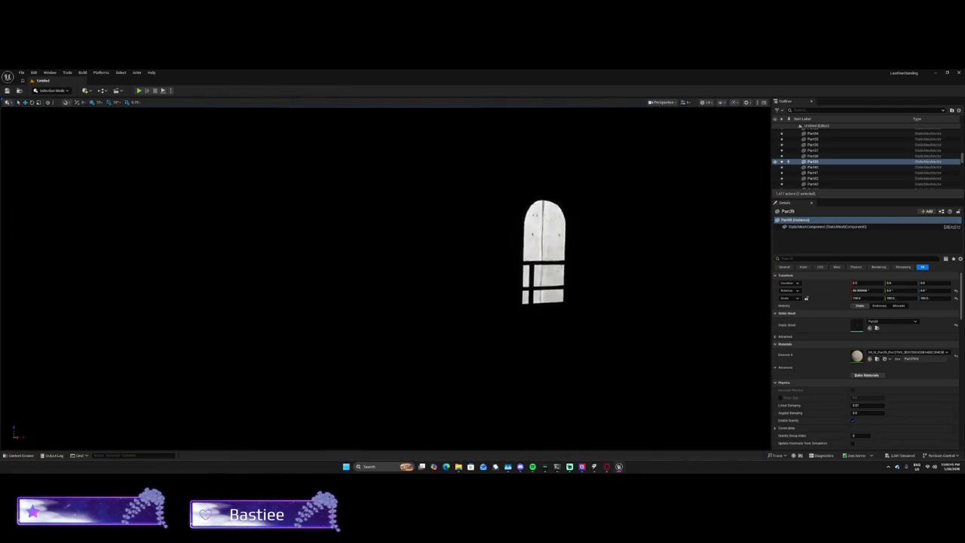
mouse_move(211, 302)
left_mouse_down()
mouse_move(256, 297)
mouse_move(243, 304)
mouse_move(241, 290)
mouse_move(285, 315)
left_mouse_up()
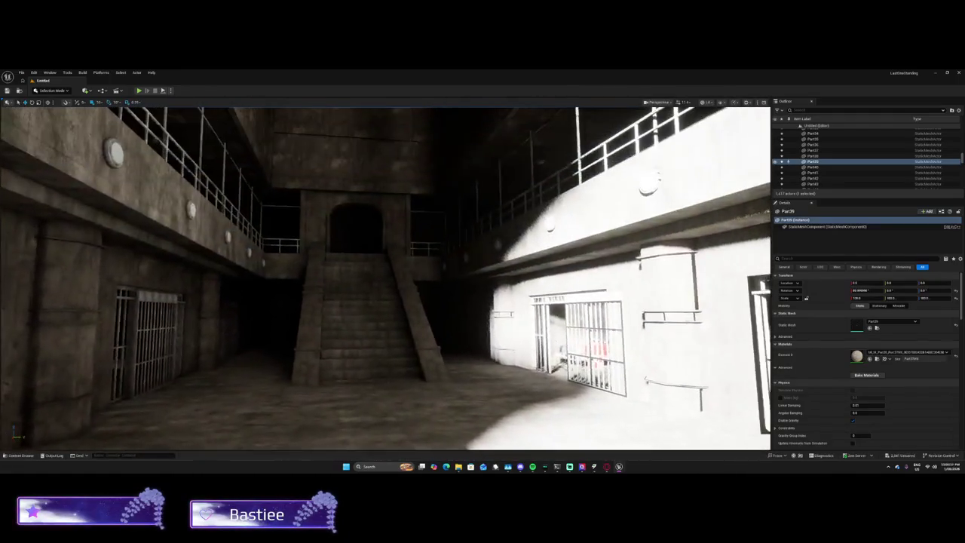
Step: Select the DirectionalLight, enable Use Temperature and set Temperature to 3000
scroll(820, 150, "up", 4)
left_click_drag(961, 160, 961, 121)
left_click(825, 142)
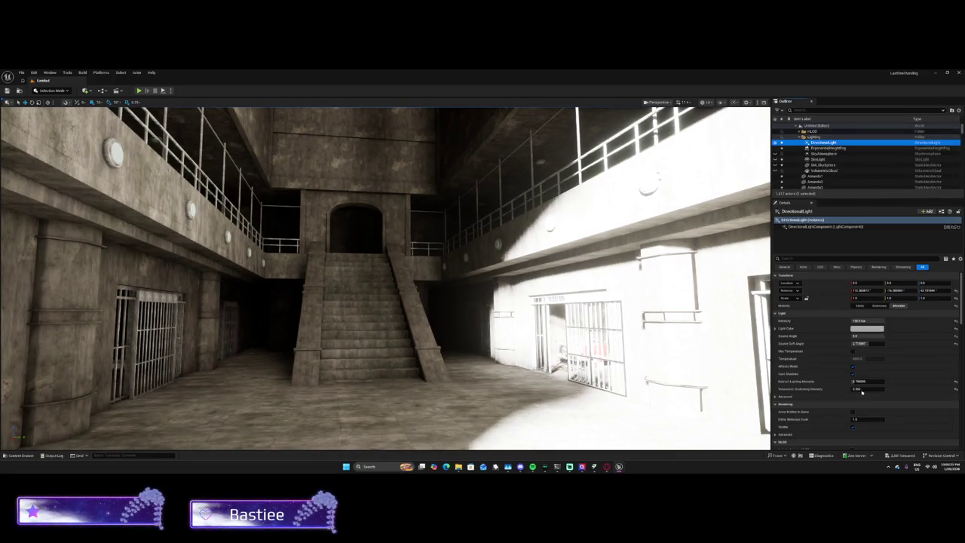
key("ctrl+l")
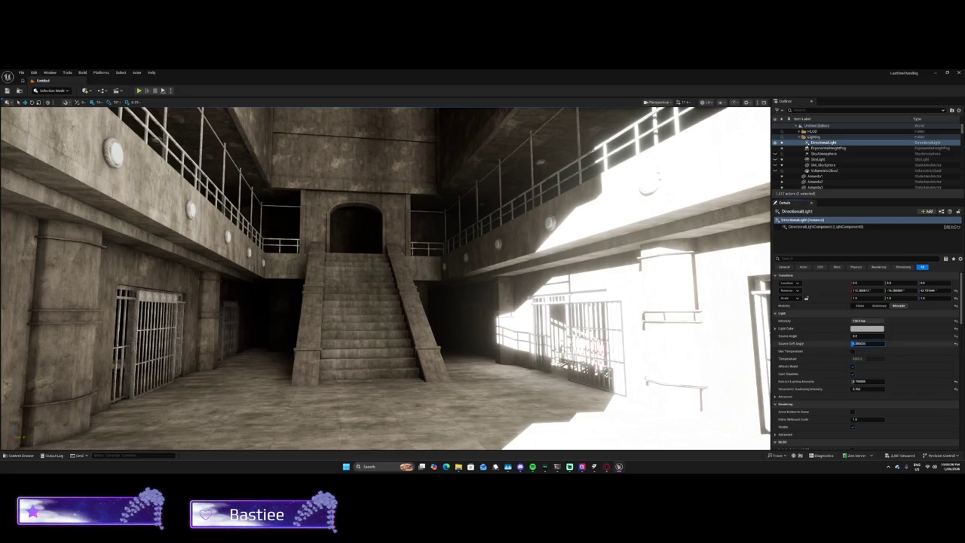
left_click(852, 351)
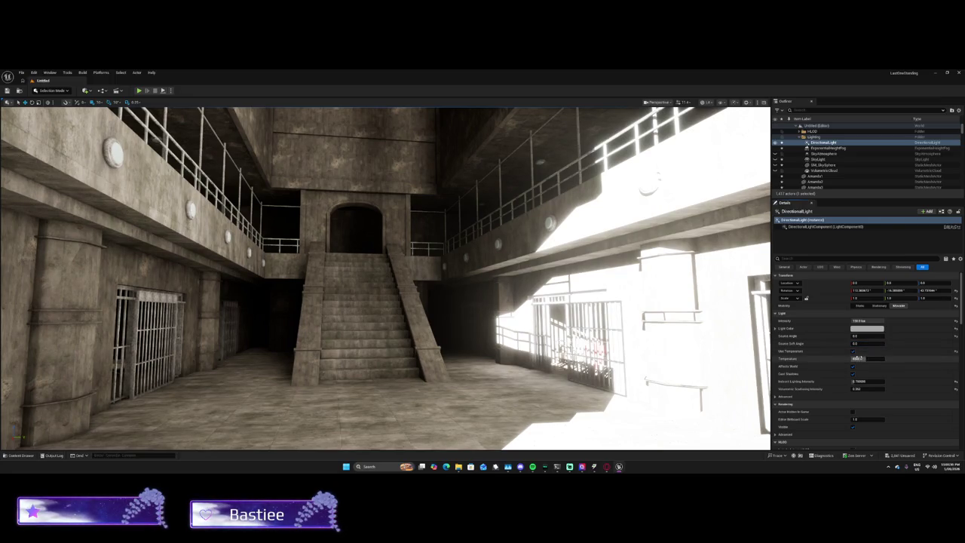
type("3000")
key("Return")
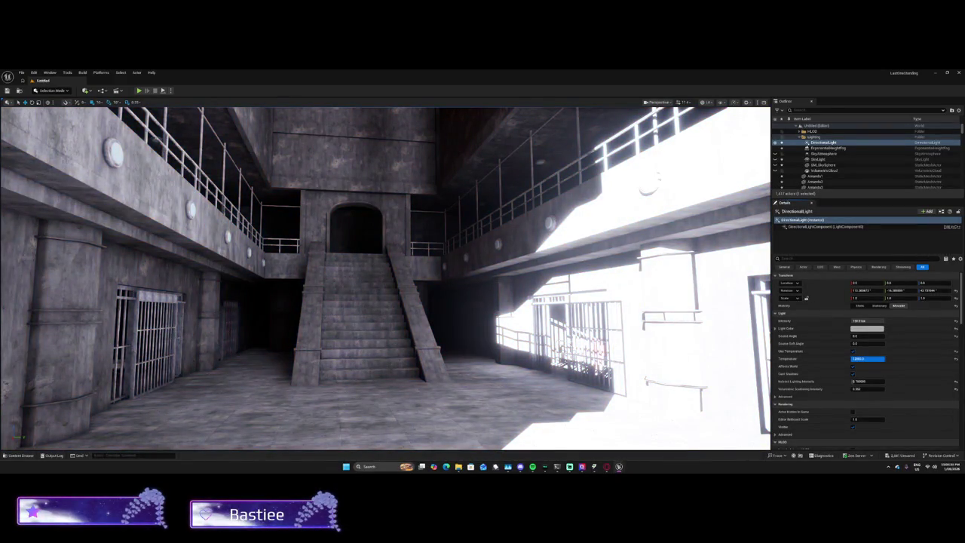
Step: Set the sun's Indirect Lighting Intensity to 0.336
left_click(859, 381)
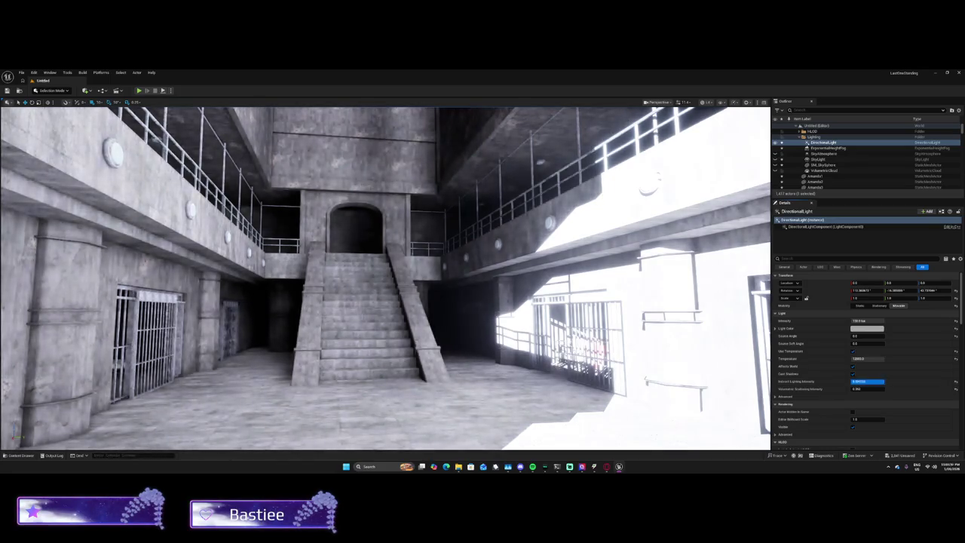
type("0")
key("Return")
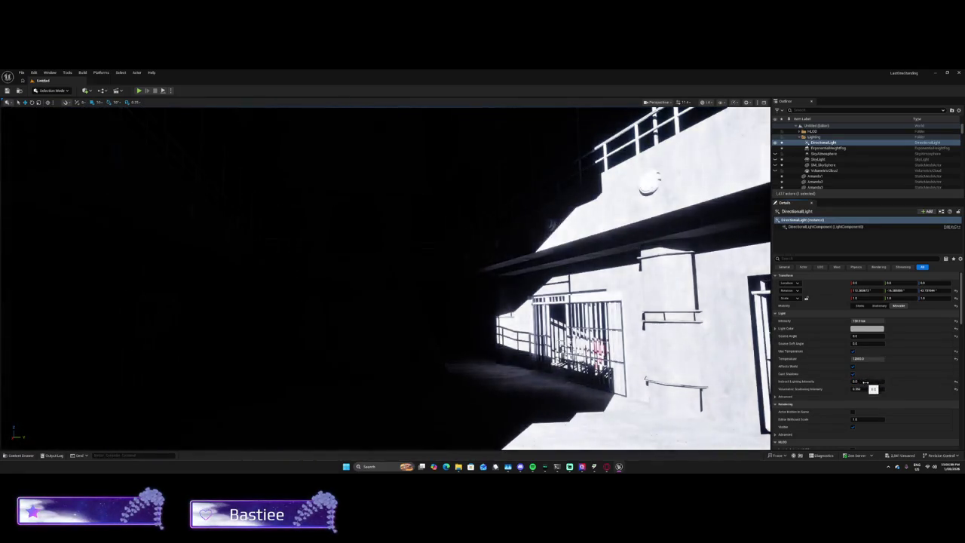
left_click_drag(859, 380, 890, 381)
key("Return")
mouse_move(719, 350)
left_mouse_down()
mouse_move(679, 350)
mouse_move(719, 349)
left_mouse_up()
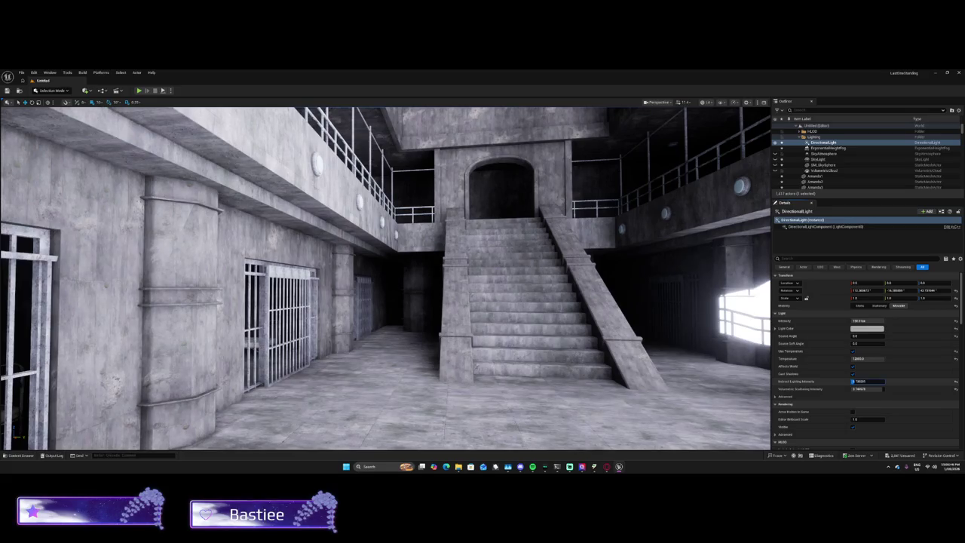
type("0.336")
key("Return")
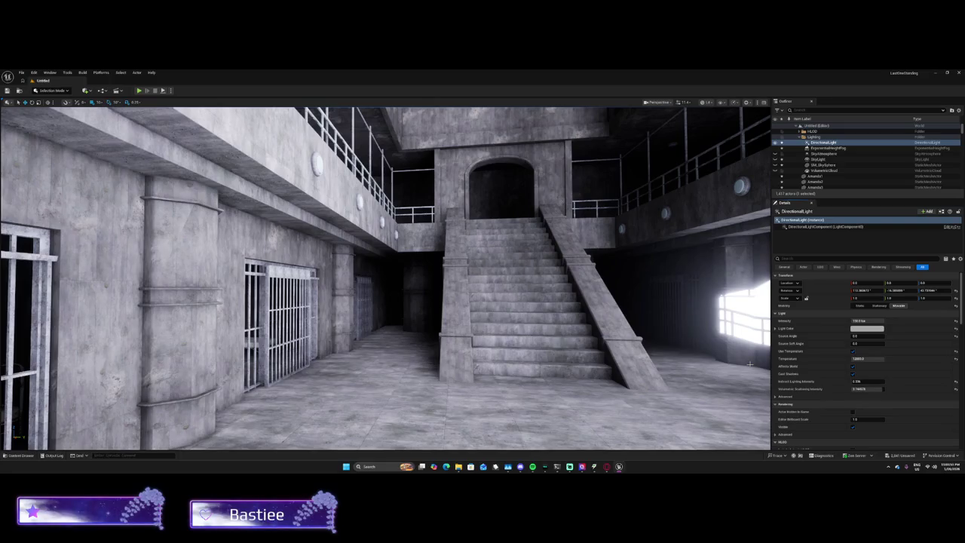
Step: Adjust the sun's Volumetric Scattering Intensity and Temperature fields
key("f")
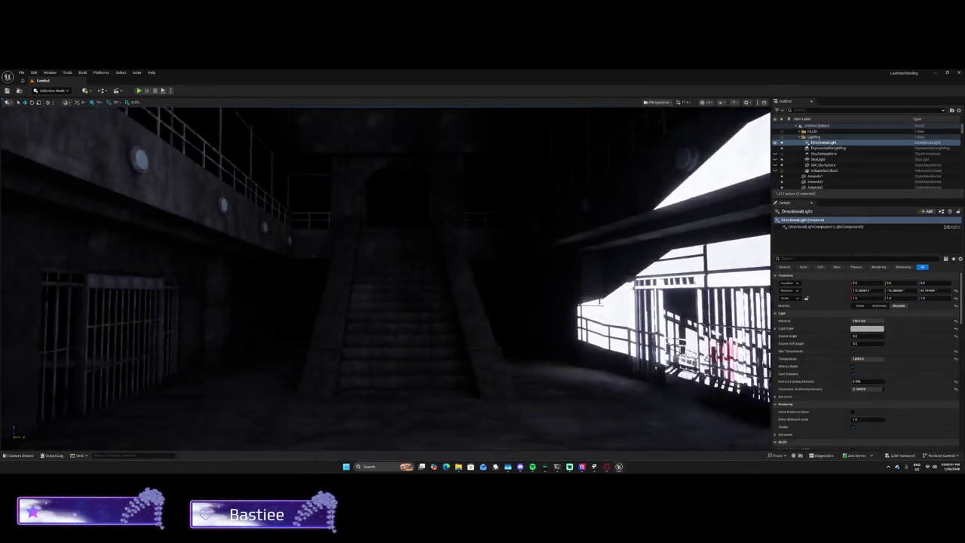
left_click(866, 389)
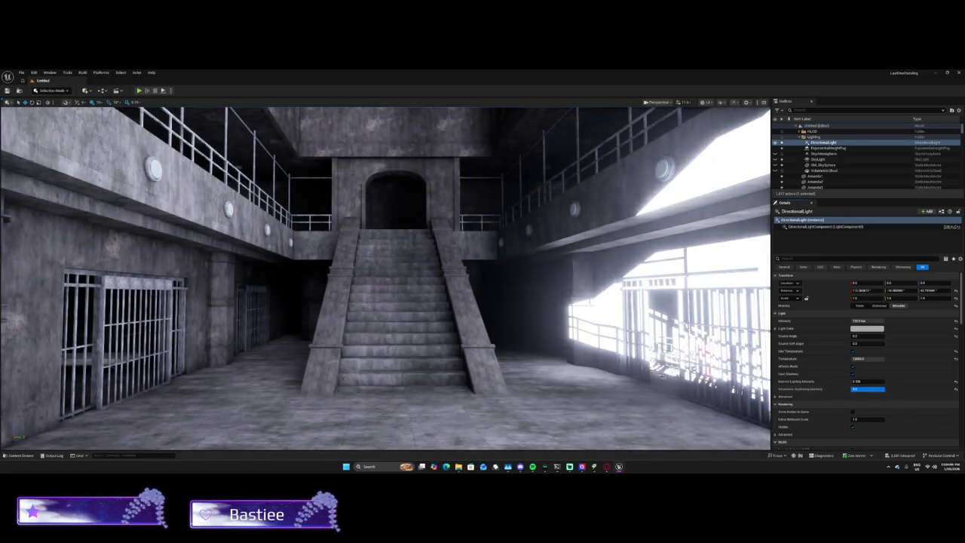
left_click(867, 359)
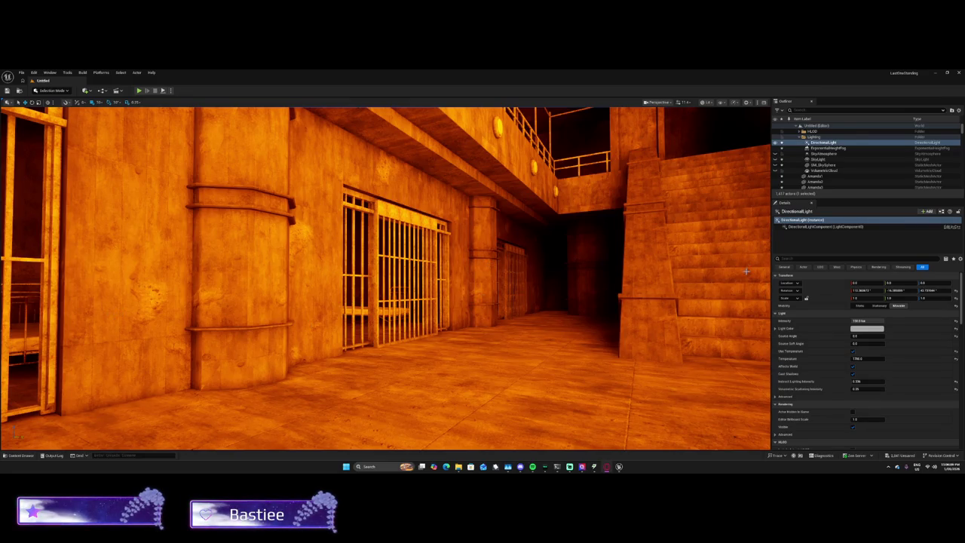
Step: Open the Color Picker for the DirectionalLight's light colour
left_click(869, 330)
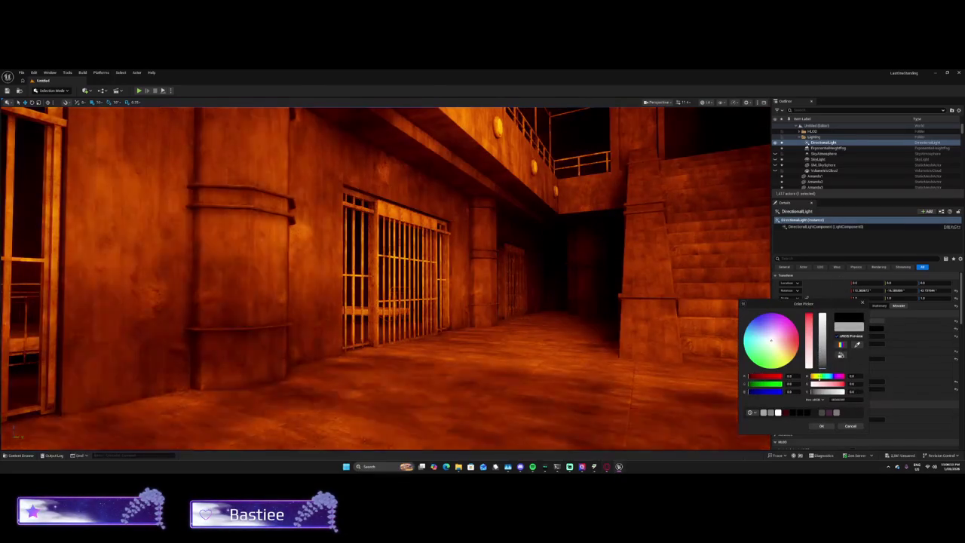
Step: Darken the sun colour to near black, then tint the fog inscattering colour pink
left_click_drag(822, 324, 820, 364)
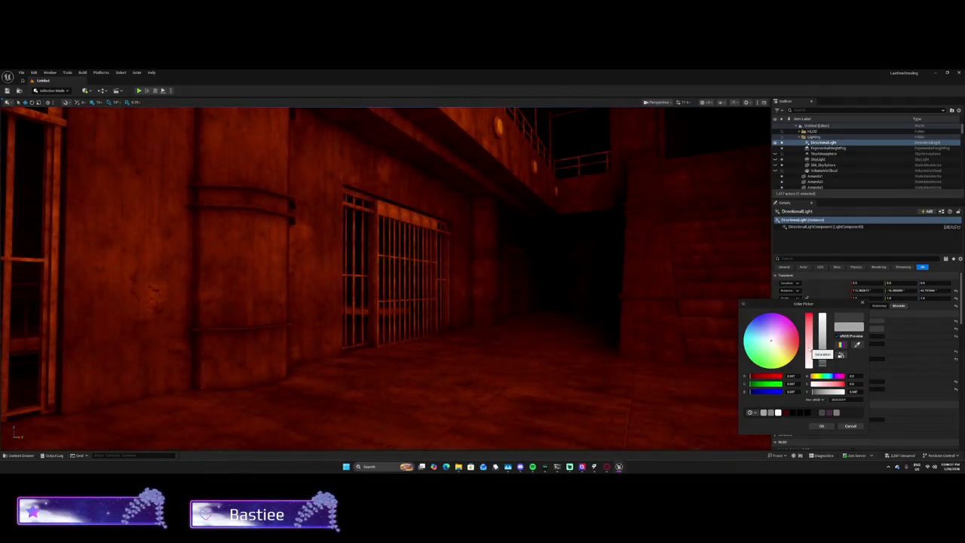
left_click(826, 148)
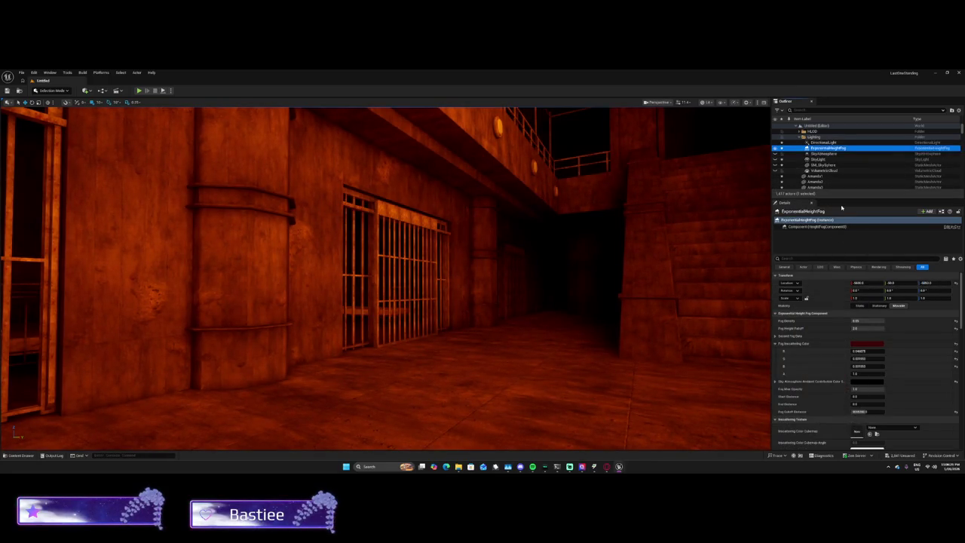
left_click(866, 344)
mouse_move(813, 360)
left_mouse_down()
mouse_move(813, 314)
mouse_move(800, 367)
left_mouse_up()
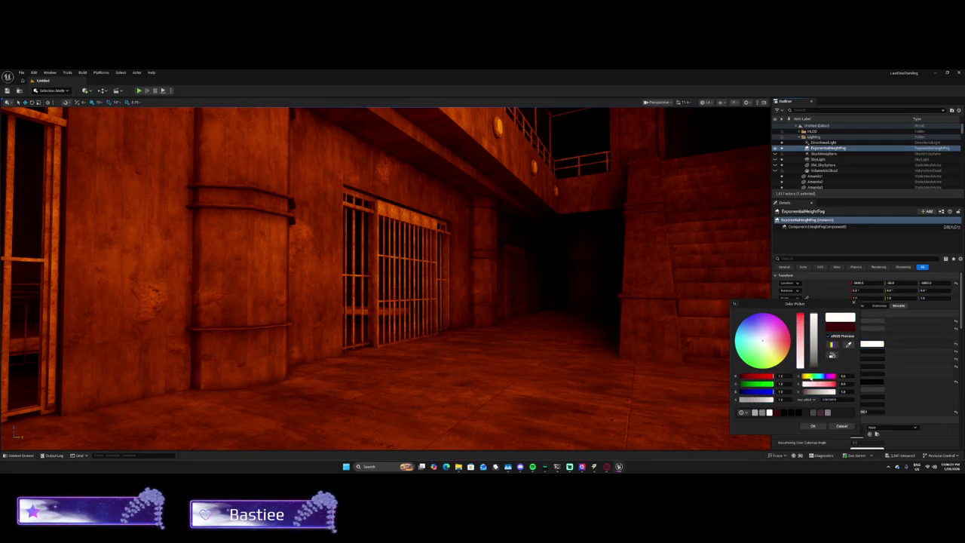
left_click_drag(762, 341, 784, 341)
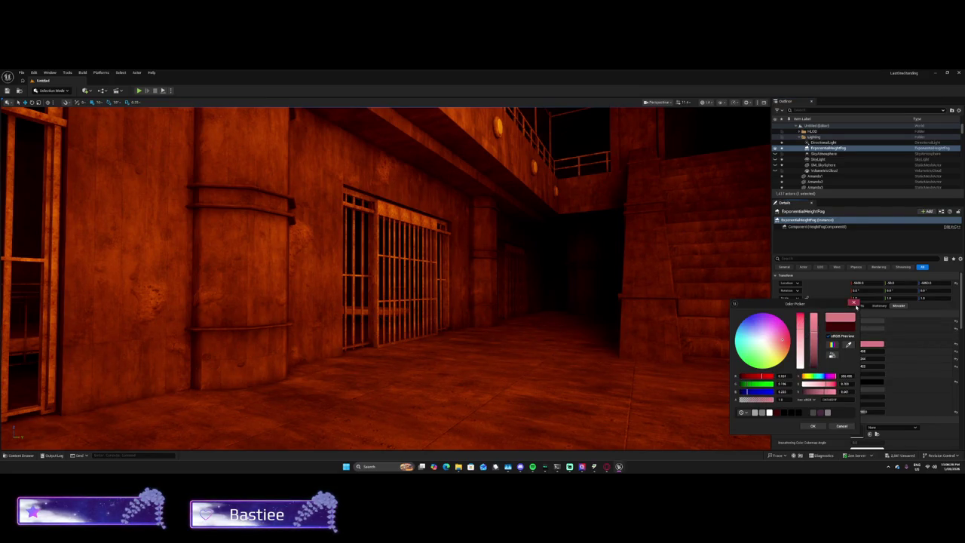
left_click(861, 350)
left_click(861, 351)
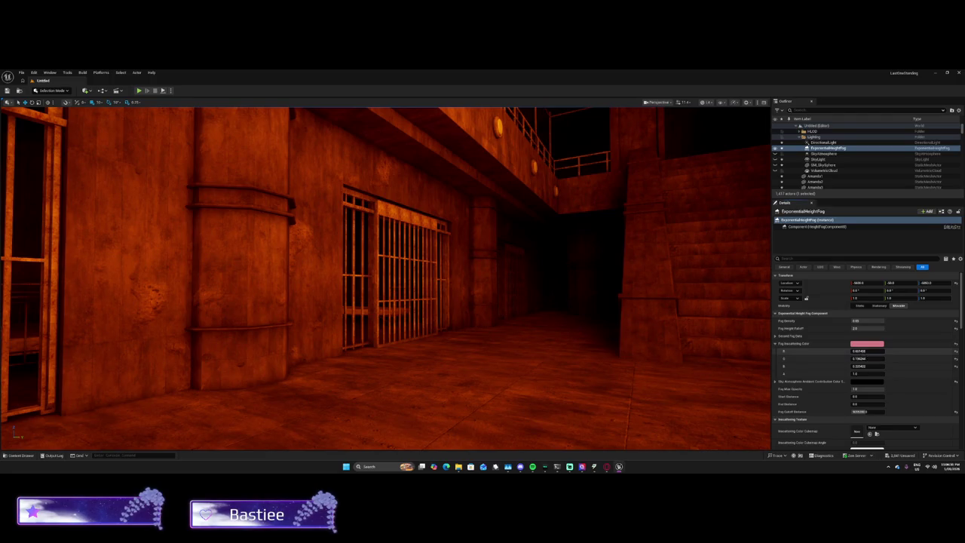
left_click(775, 342)
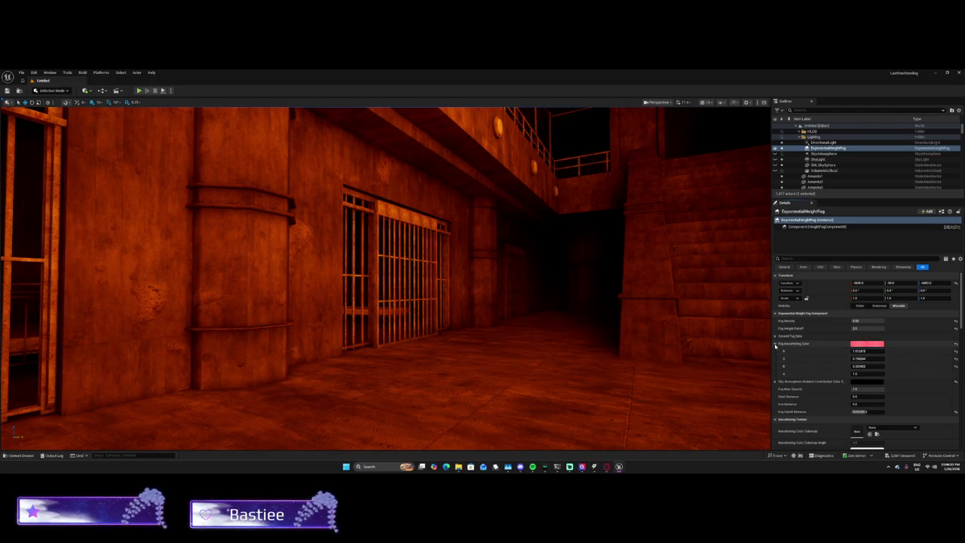
Step: Set fog Start Distance to 5000 and lower Fog Max Opacity to about 0.32
left_click(855, 365)
type("5000")
key("Return")
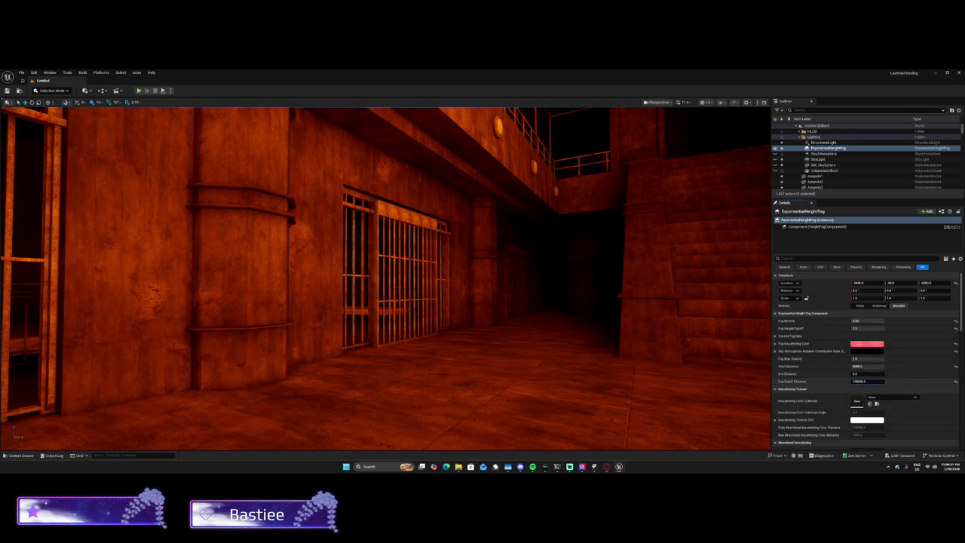
left_click_drag(867, 358, 852, 366)
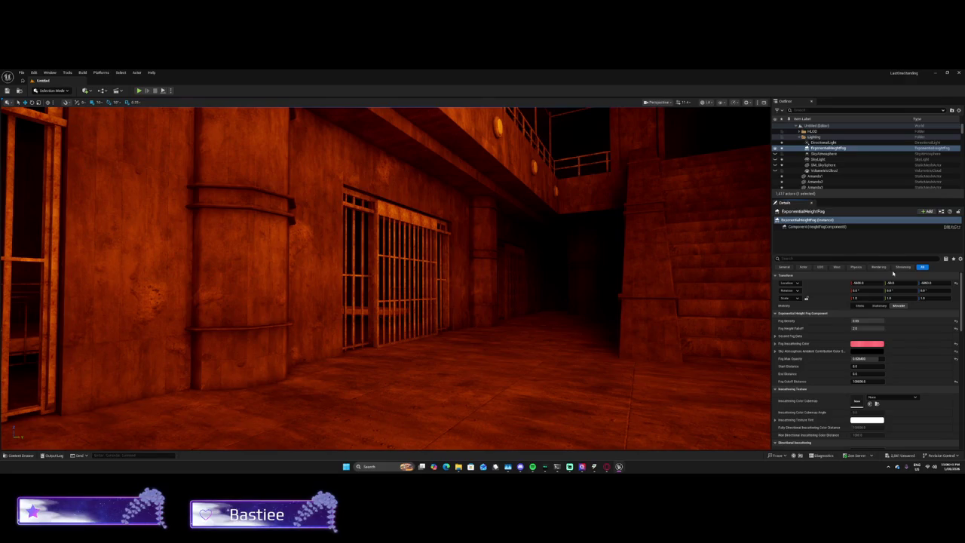
Step: Select the DirectionalLight and set its Intensity to 1
left_click(823, 142)
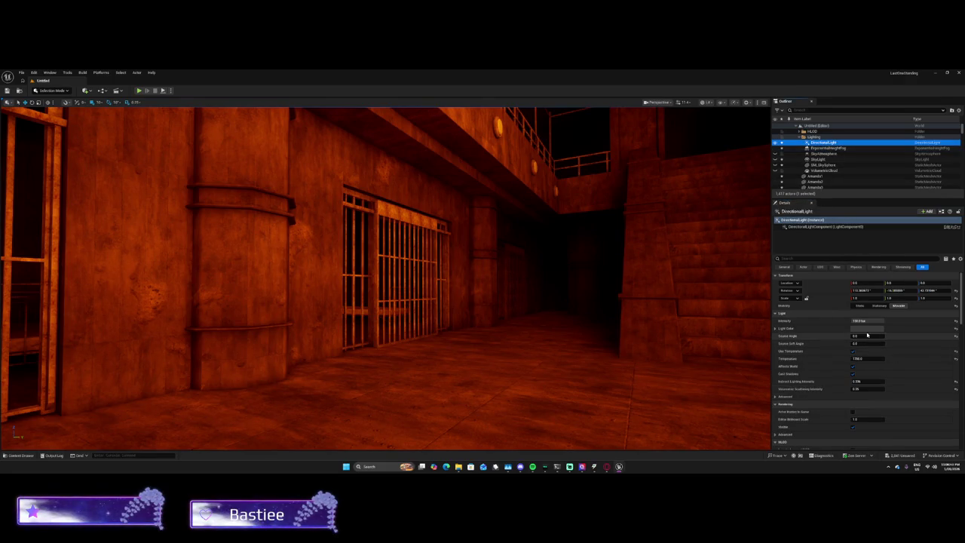
left_click(866, 329)
left_click(865, 320)
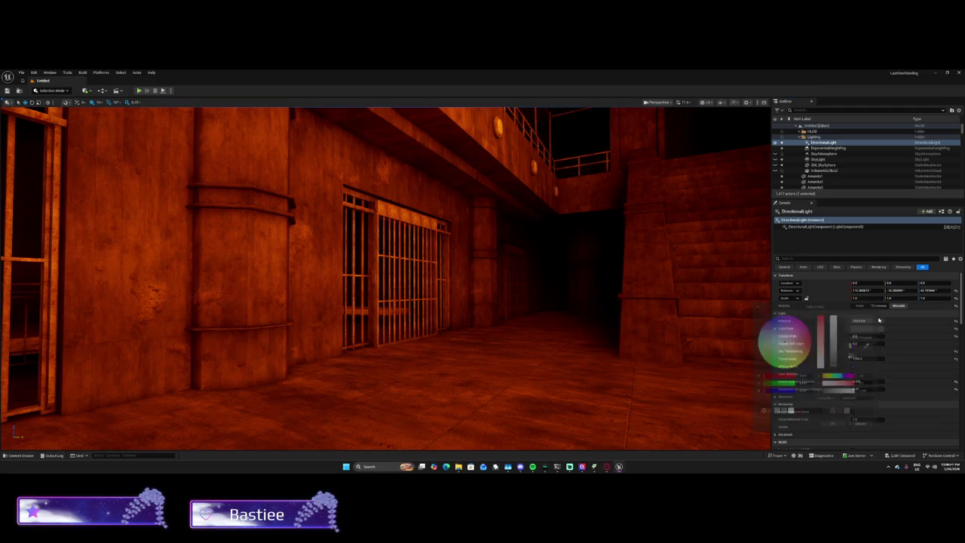
type("1")
key("Return")
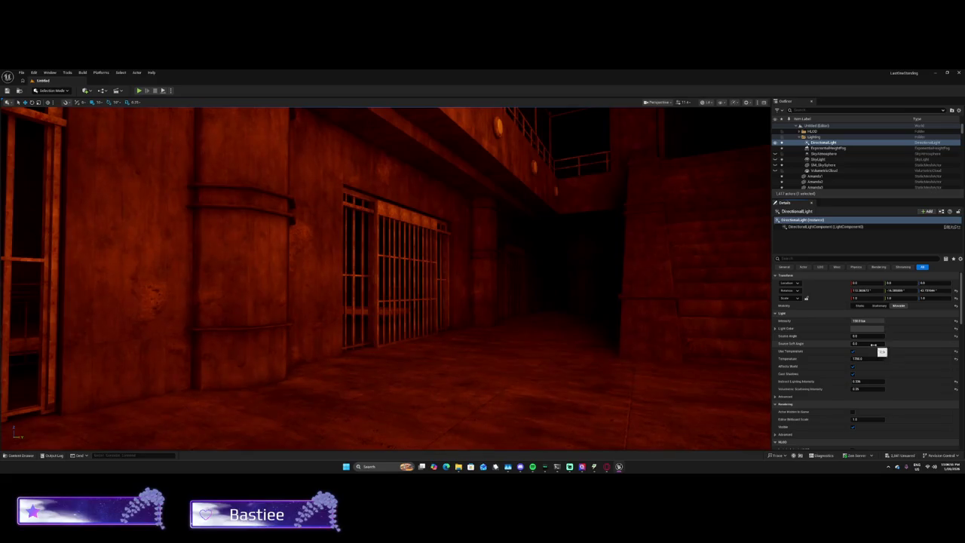
Step: Set Indirect Lighting Intensity to about 0.37 and Volumetric Scattering Intensity to 0.25
left_click(867, 381)
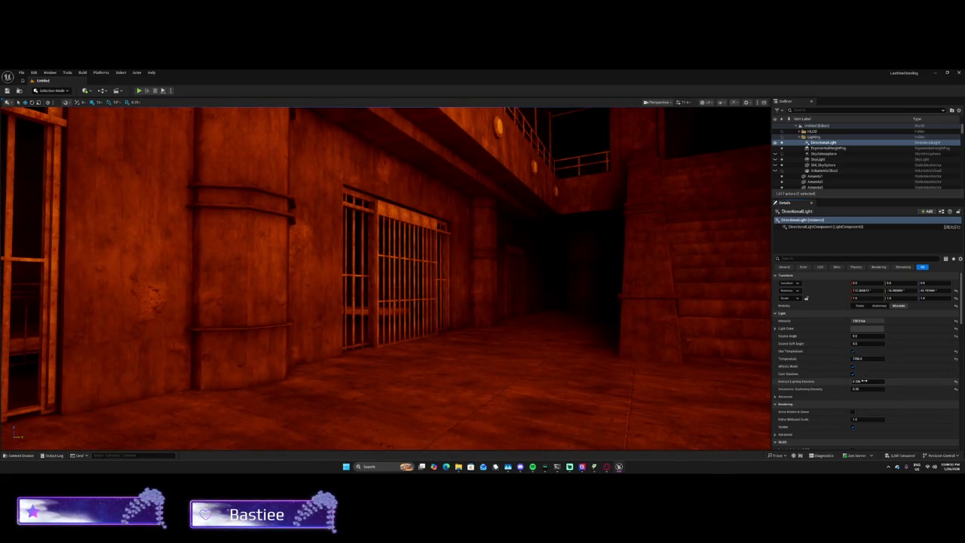
type("0.0072")
key("Return")
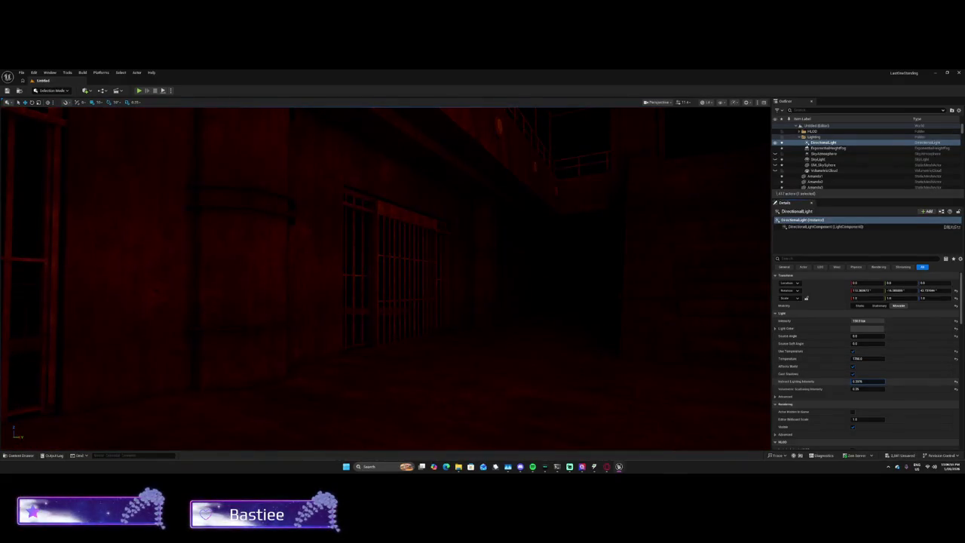
left_click_drag(859, 381, 859, 390)
left_click(878, 305)
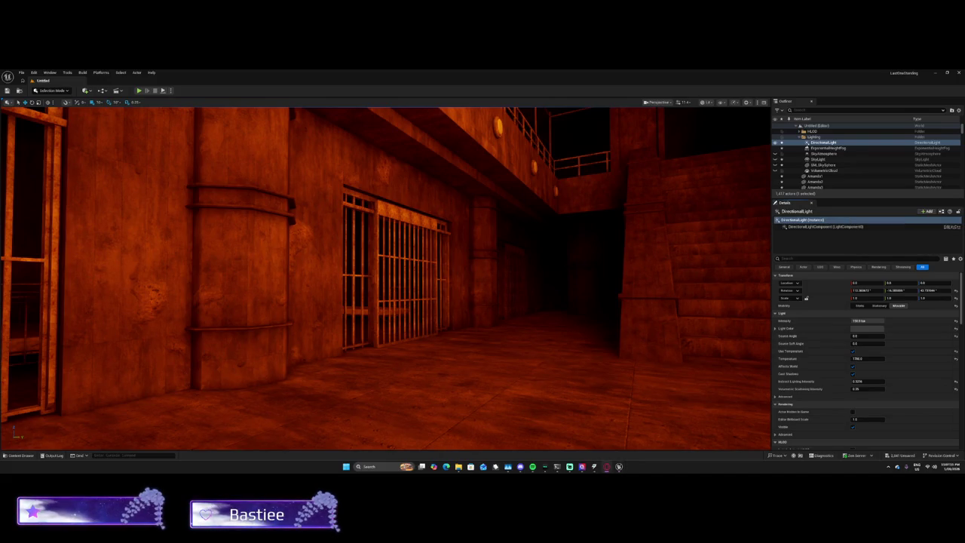
key("super+shift+s")
left_click_drag(0, 69, 856, 473)
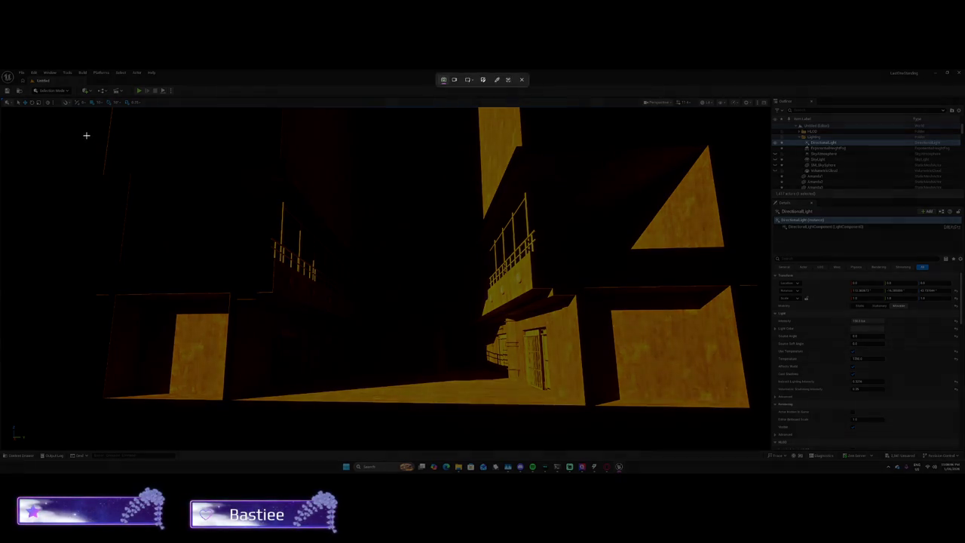
mouse_move(86, 133)
left_mouse_down()
mouse_move(625, 424)
mouse_move(685, 420)
left_mouse_up()
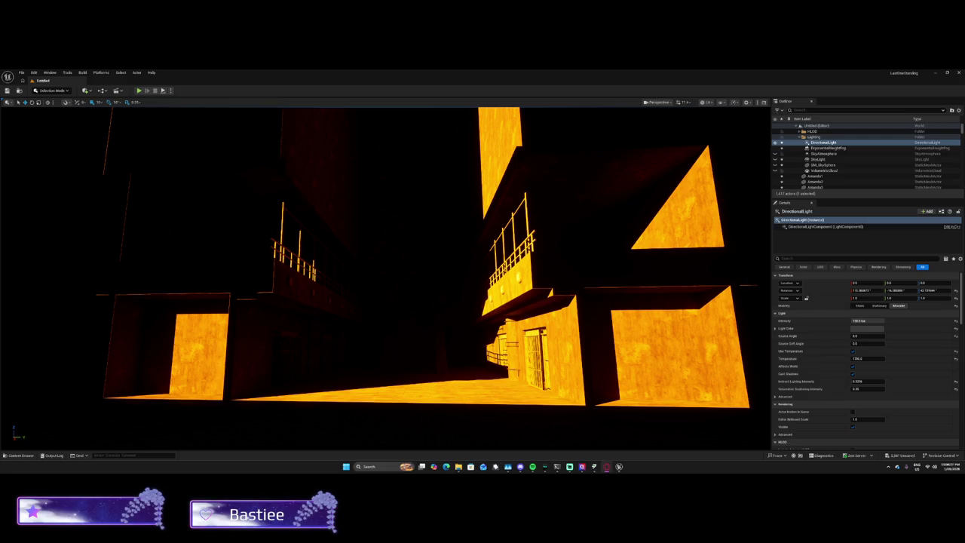
left_click_drag(213, 354, 249, 313)
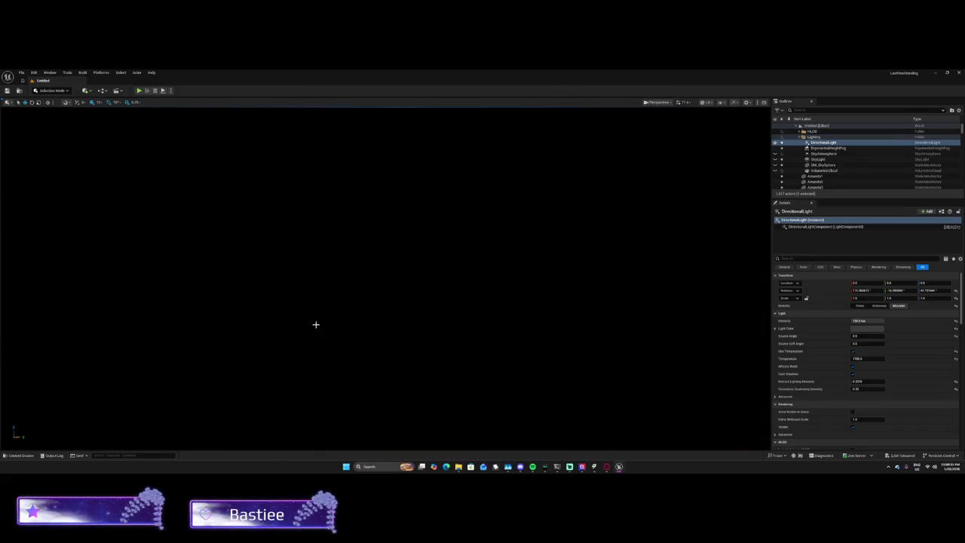
mouse_move(249, 313)
left_mouse_down()
mouse_move(249, 331)
mouse_move(203, 346)
mouse_move(132, 346)
mouse_move(263, 336)
left_mouse_up()
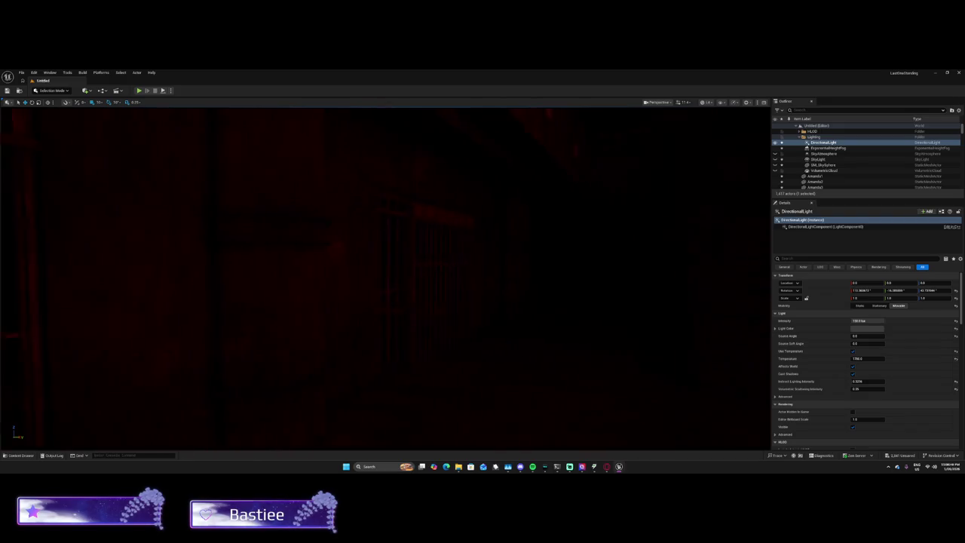
left_click_drag(262, 336, 281, 333)
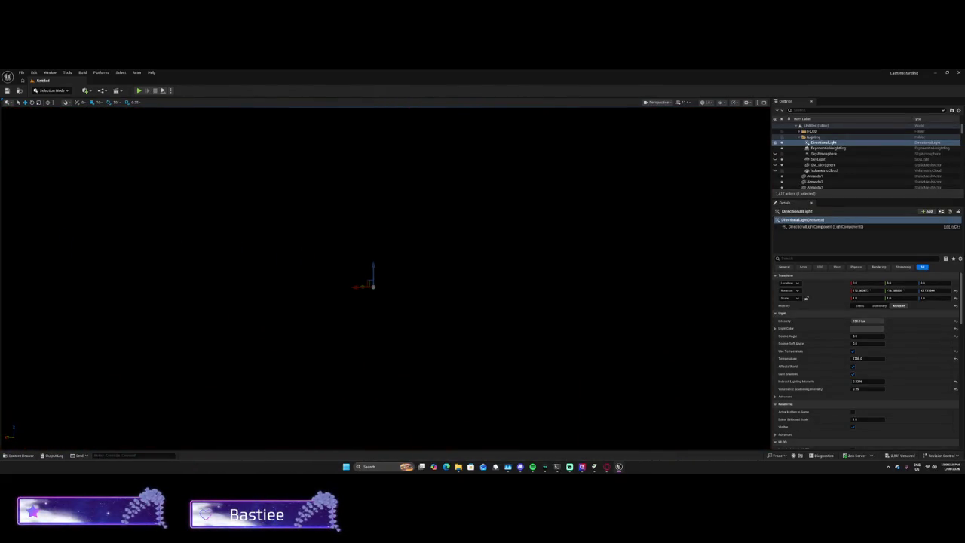
left_click_drag(281, 333, 317, 324)
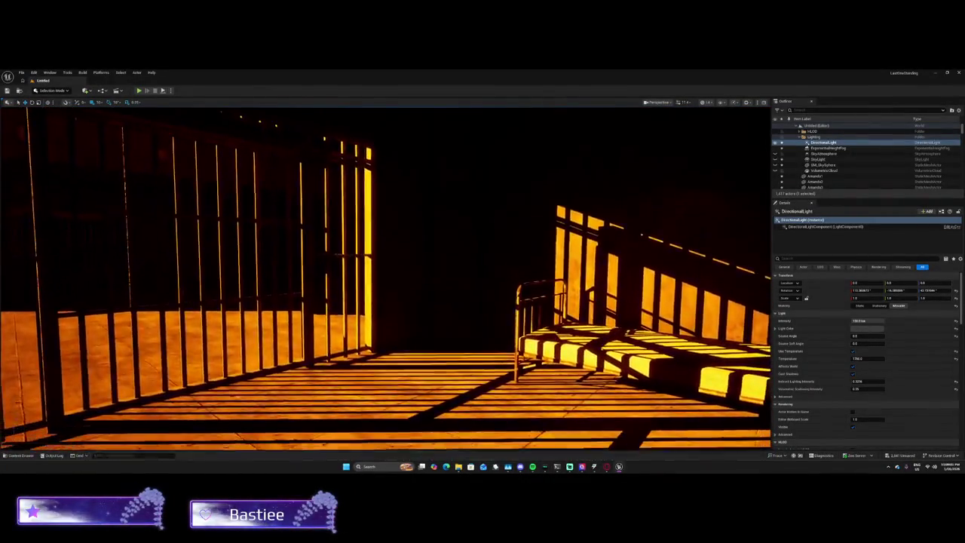
left_click_drag(346, 327, 371, 320)
key("w")
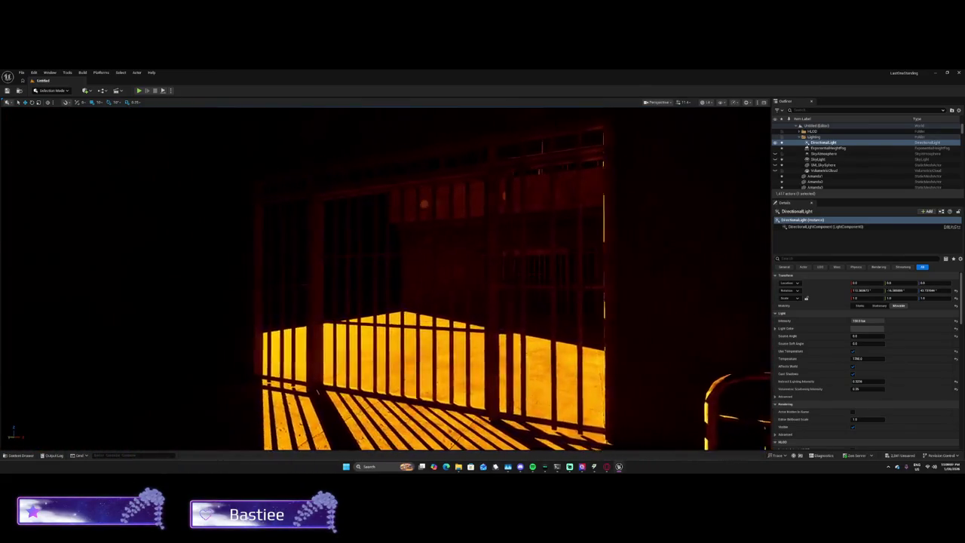
key("w")
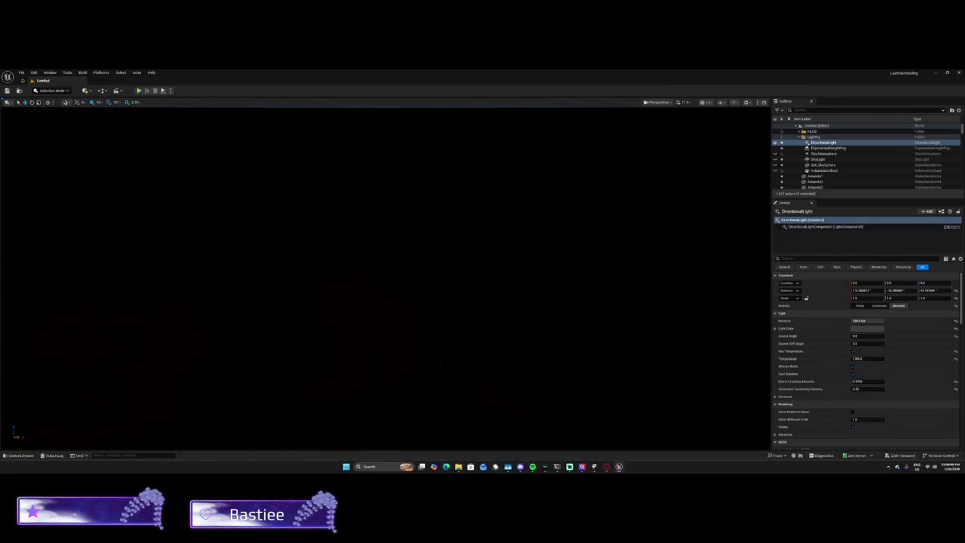
key("a")
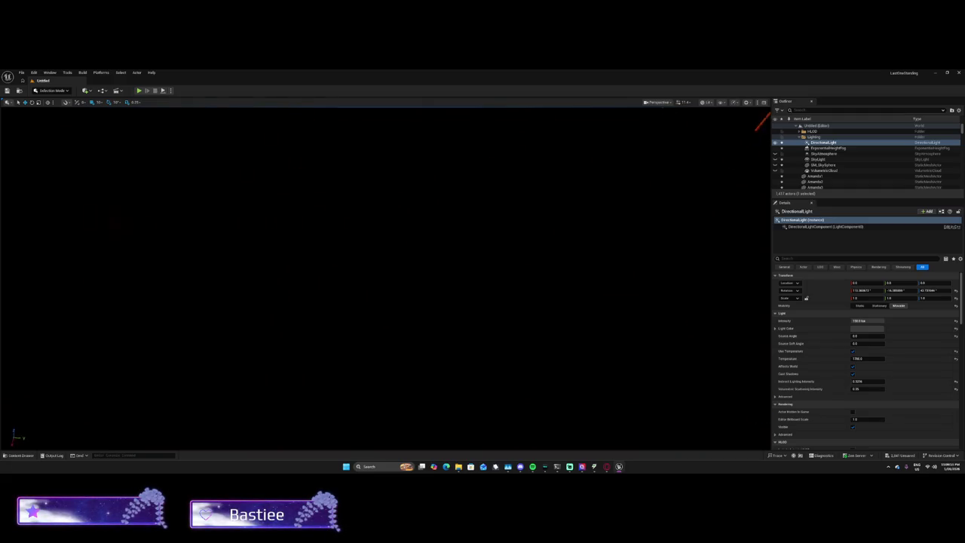
key("a")
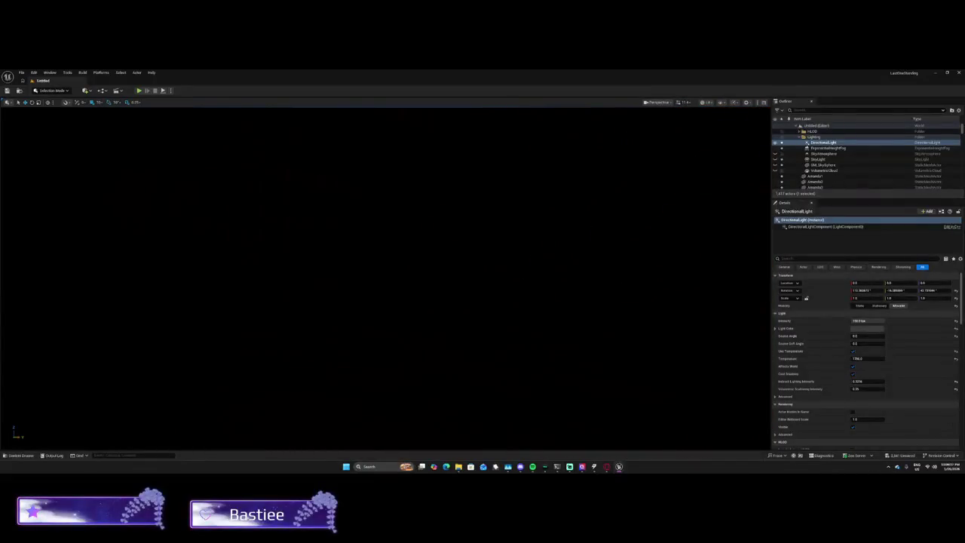
key("s")
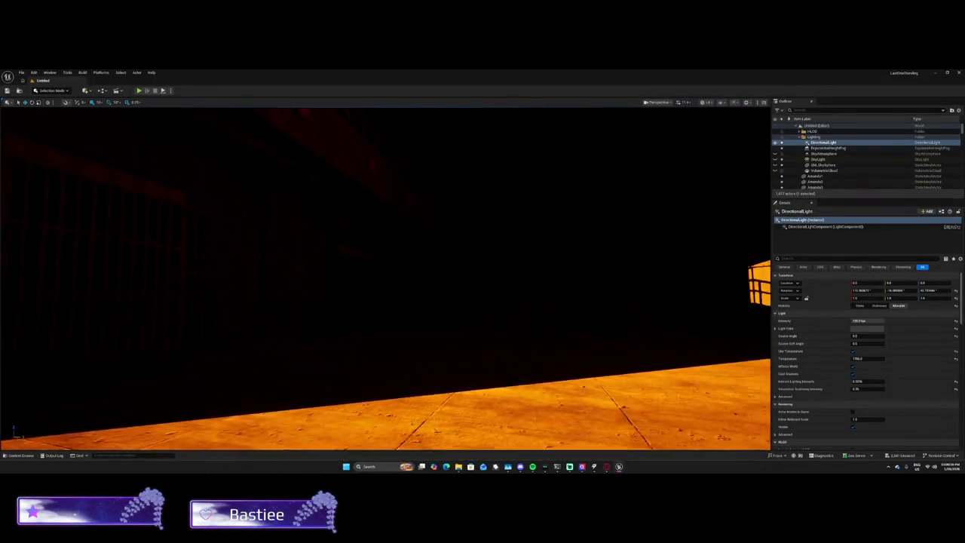
key("s")
key("w")
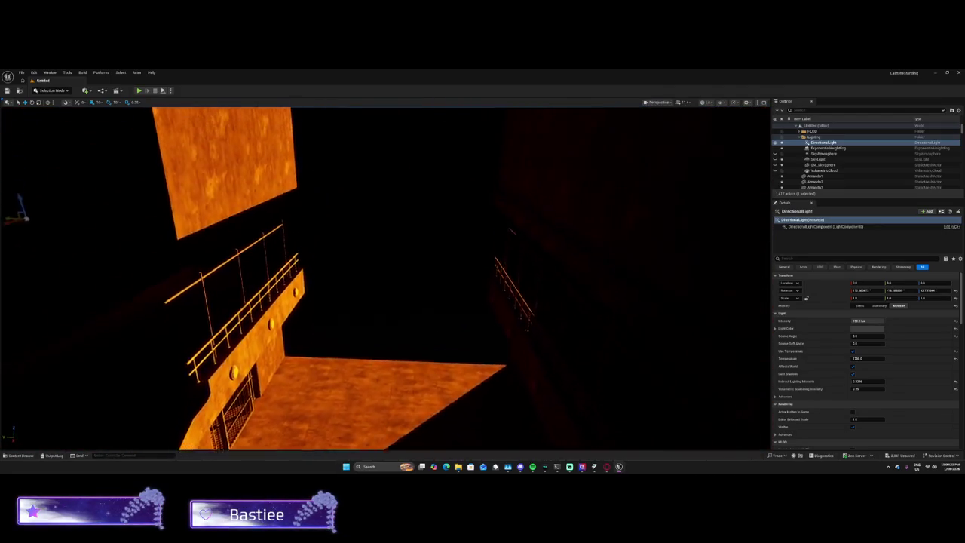
key("w")
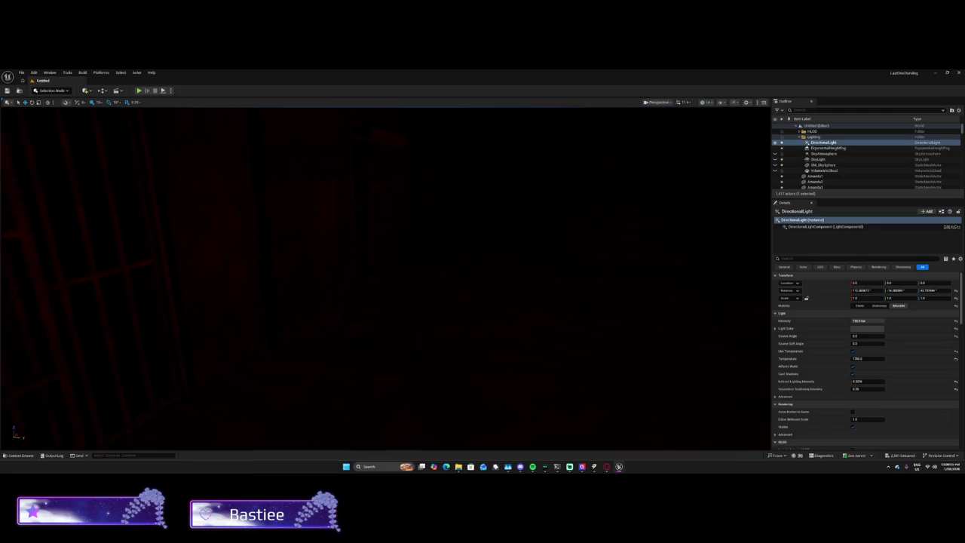
key("s")
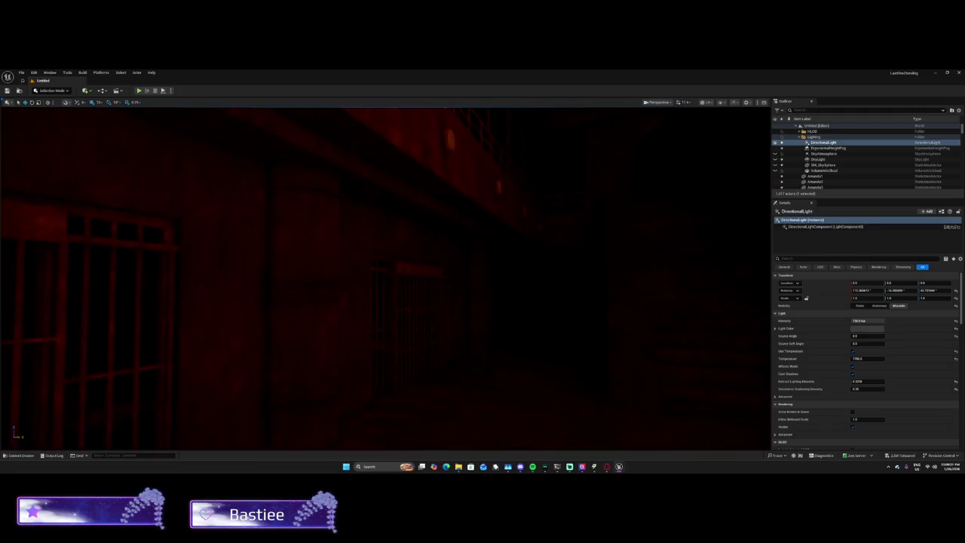
key("w")
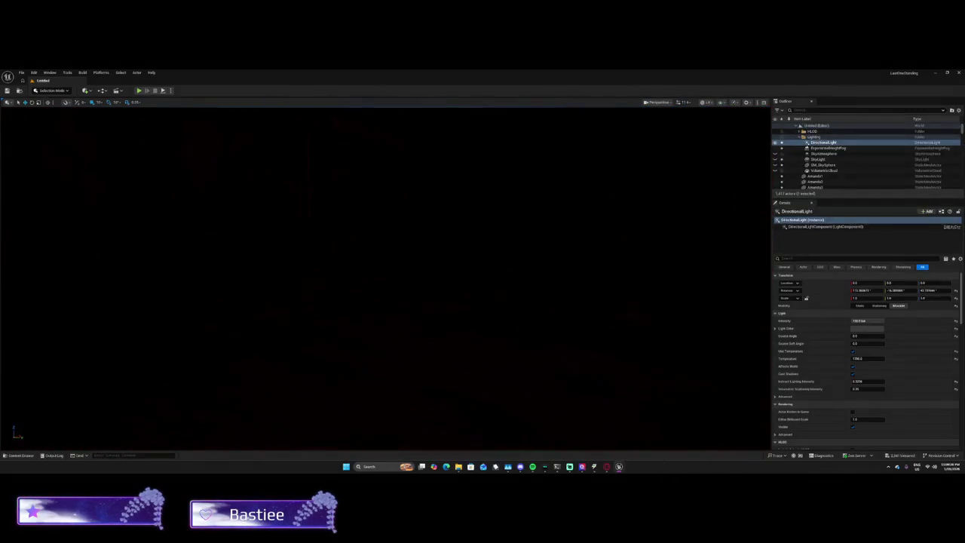
Step: Set the sun's Temperature to 7250
left_click(859, 358)
type("7250")
key("Return")
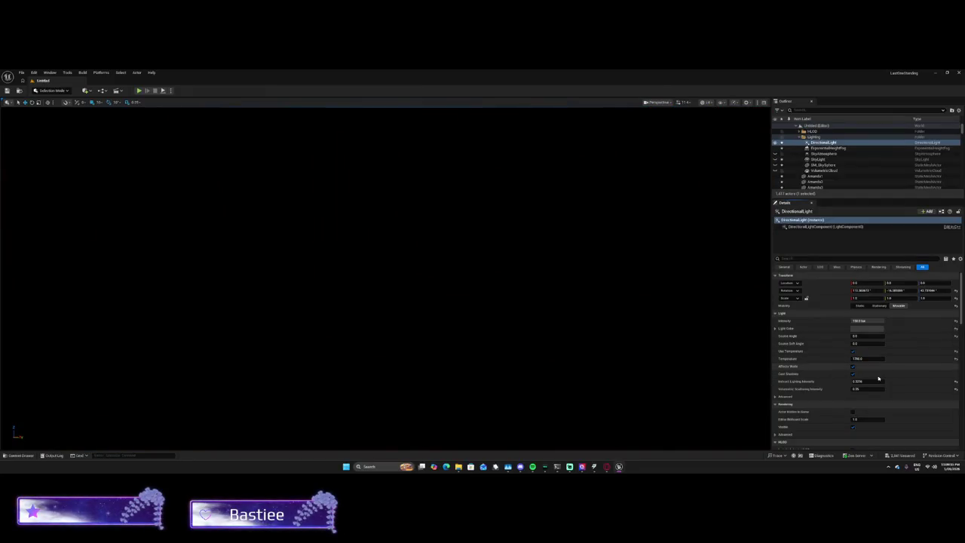
left_click_drag(522, 364, 522, 366)
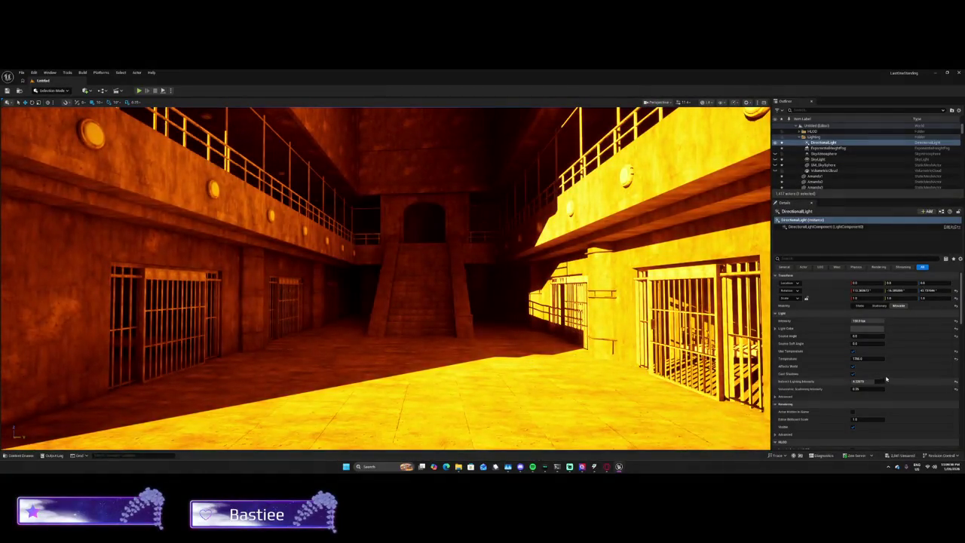
Step: Lower the sun's Indirect Lighting Intensity from 8 to 1
type("8")
key("Return")
left_click_drag(377, 329, 378, 329)
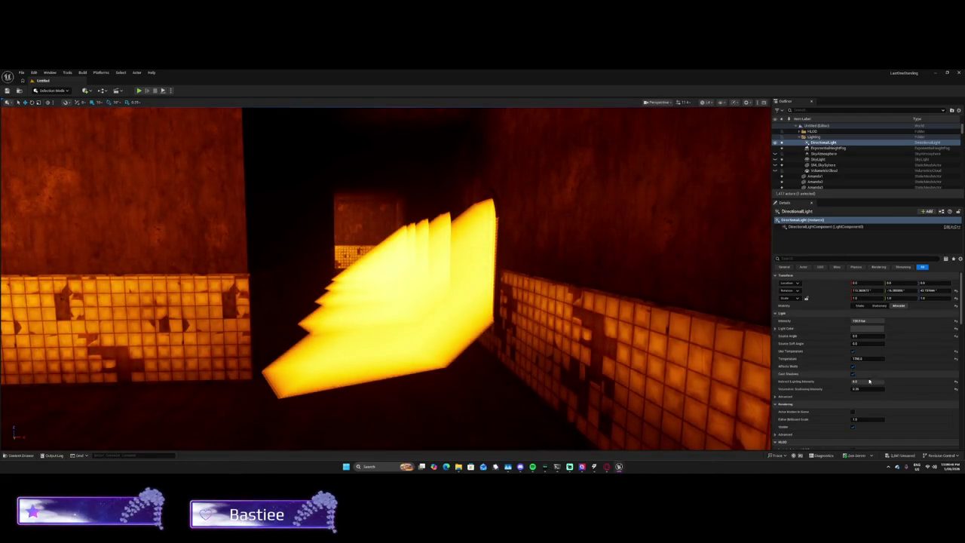
type("1")
key("Return")
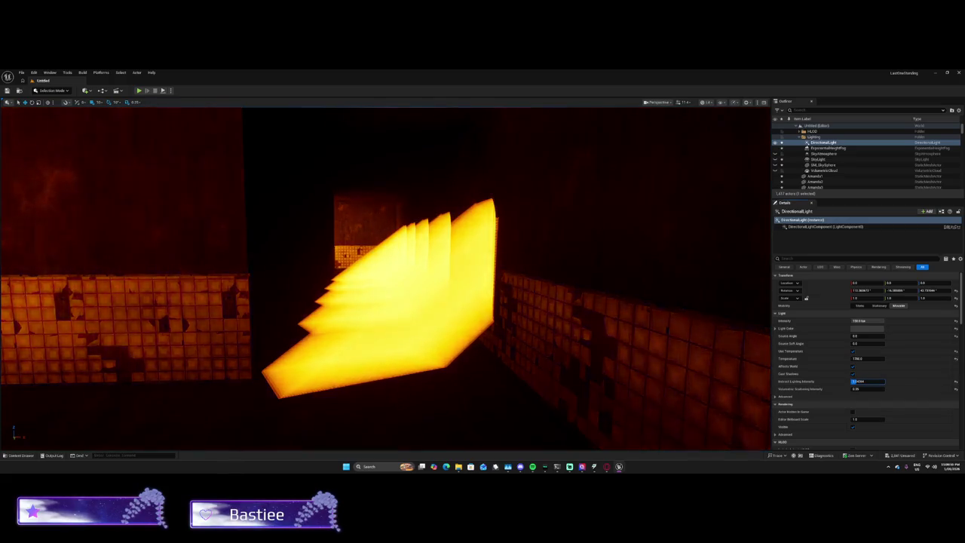
mouse_move(573, 310)
left_mouse_down()
mouse_move(520, 294)
mouse_move(452, 316)
mouse_move(506, 308)
left_mouse_up()
Step: Bake the materials of Fogpart1, Fogpart2 and Fogpart3
left_click(490, 304)
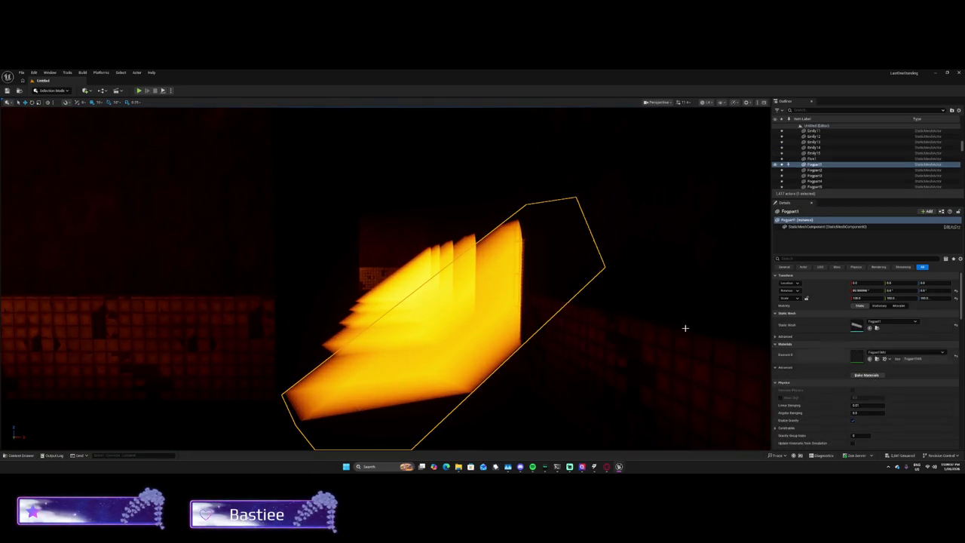
left_click(877, 374)
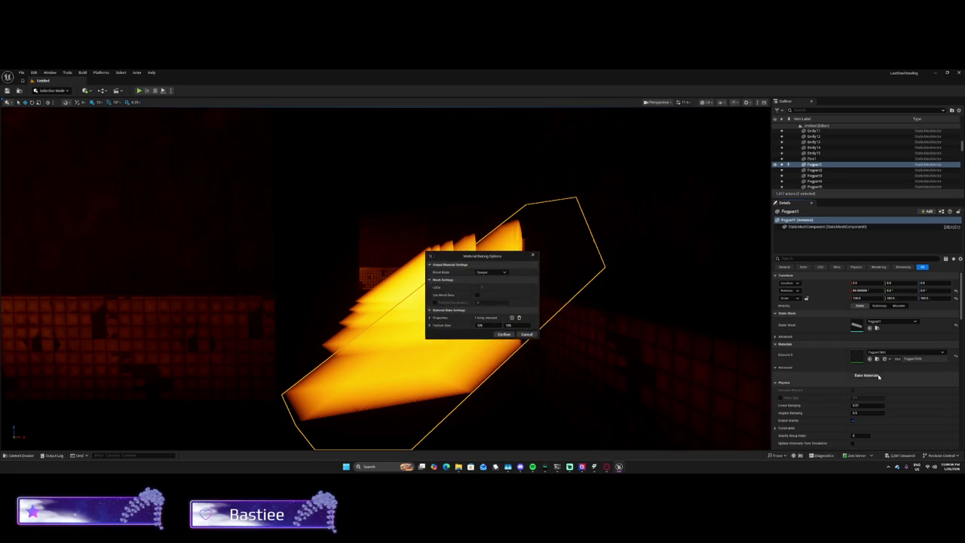
left_click(507, 335)
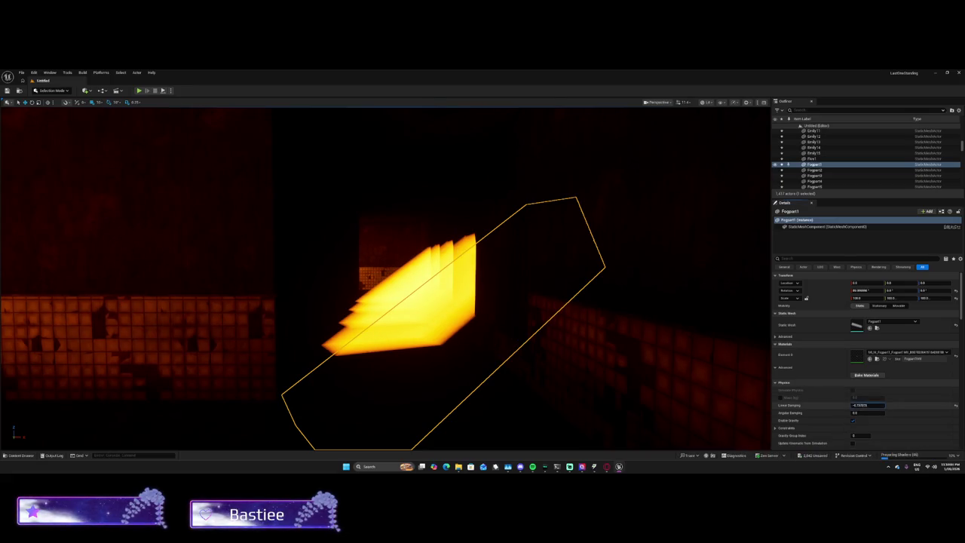
left_click(813, 169)
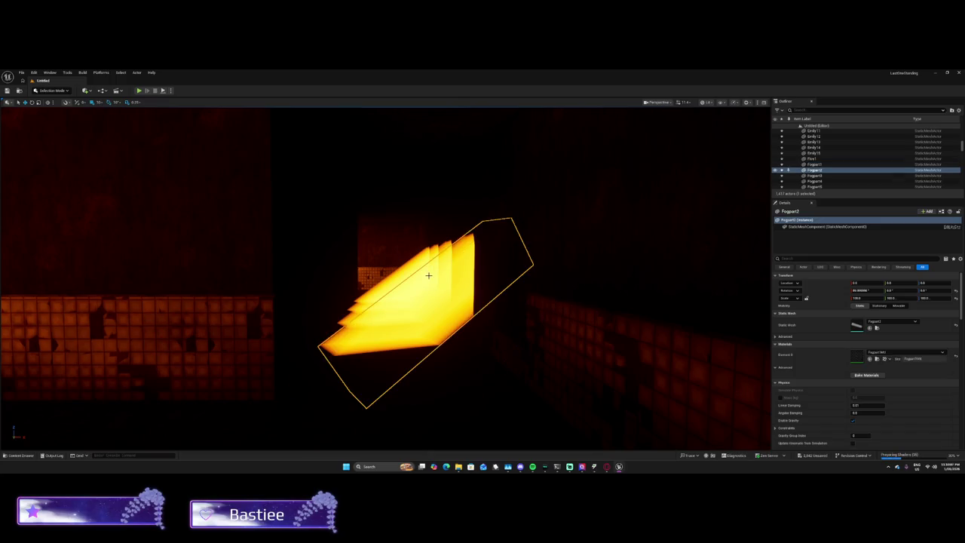
left_click(866, 375)
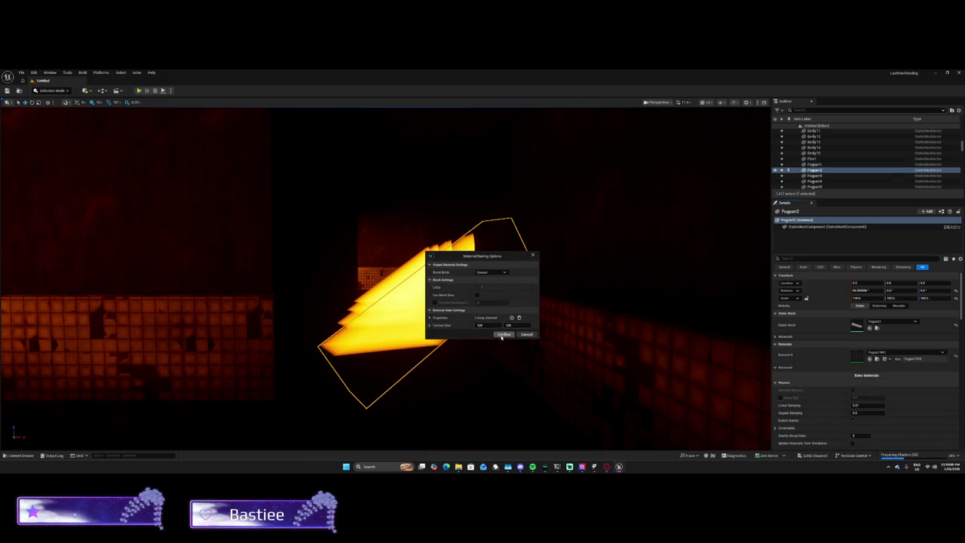
left_click(502, 334)
key("Down")
left_click(866, 374)
left_click(503, 334)
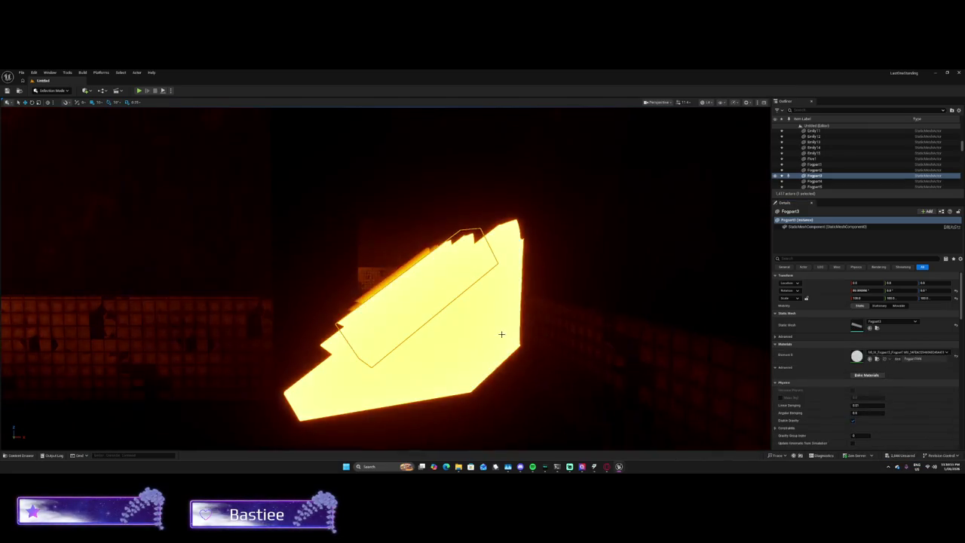
key("f")
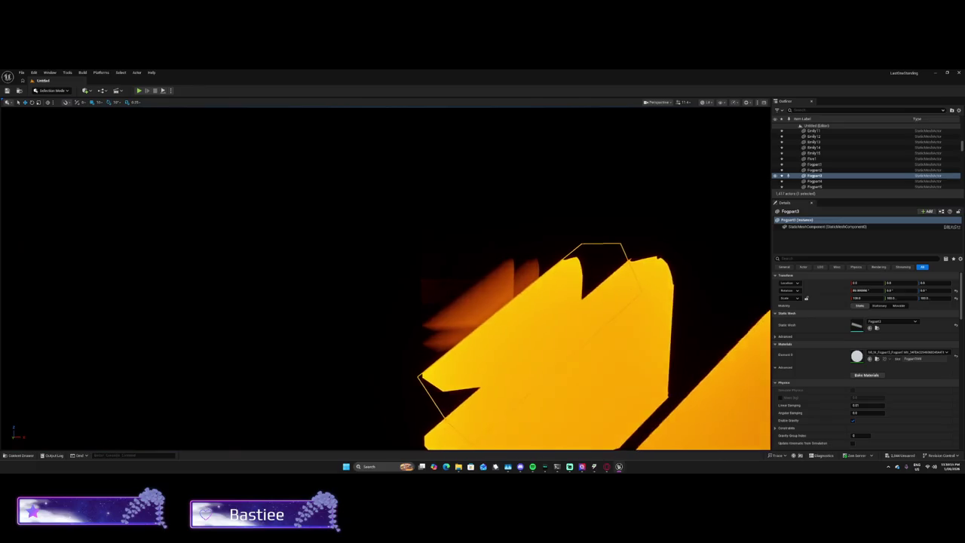
Step: Bake the materials of Fogpart5 and Fogpart4
left_click(470, 293)
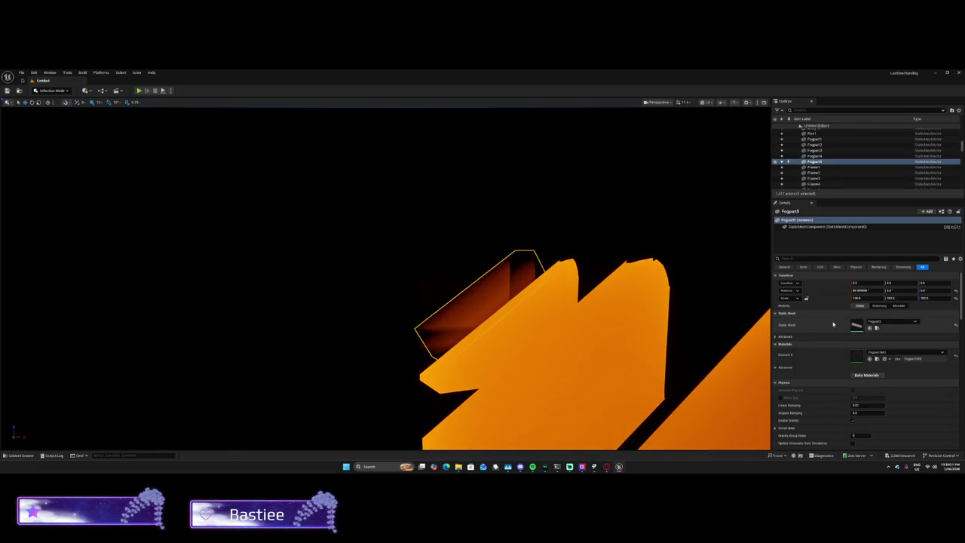
left_click(864, 375)
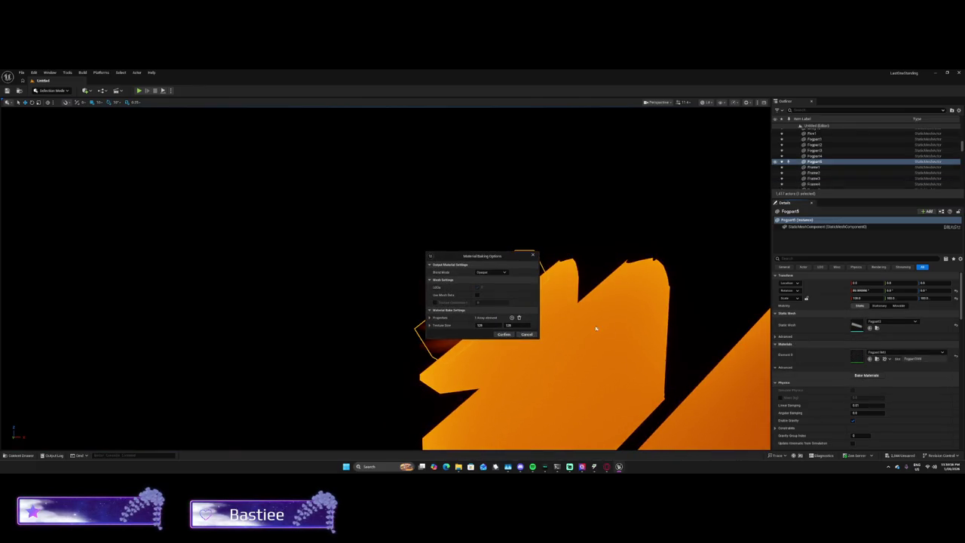
left_click(505, 335)
left_click(527, 297)
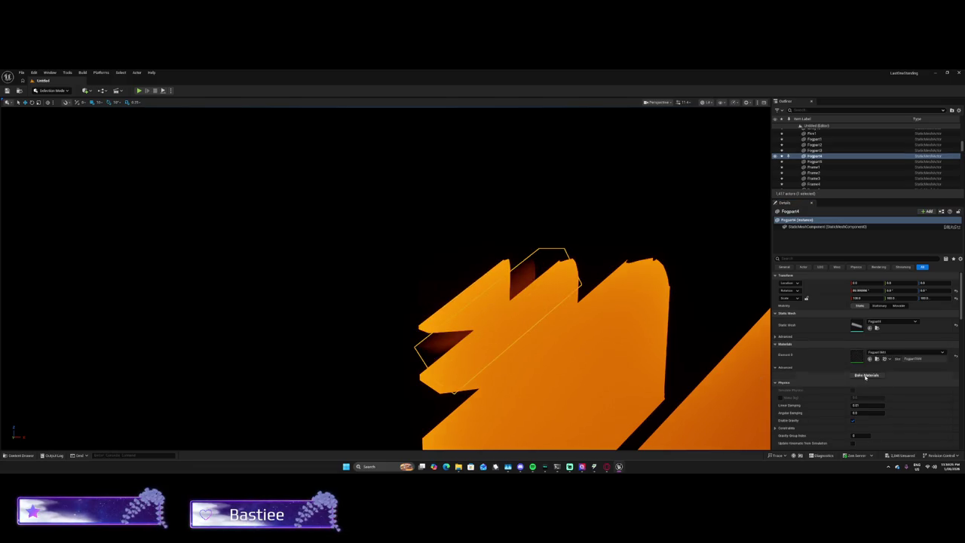
left_click(865, 375)
left_click(508, 335)
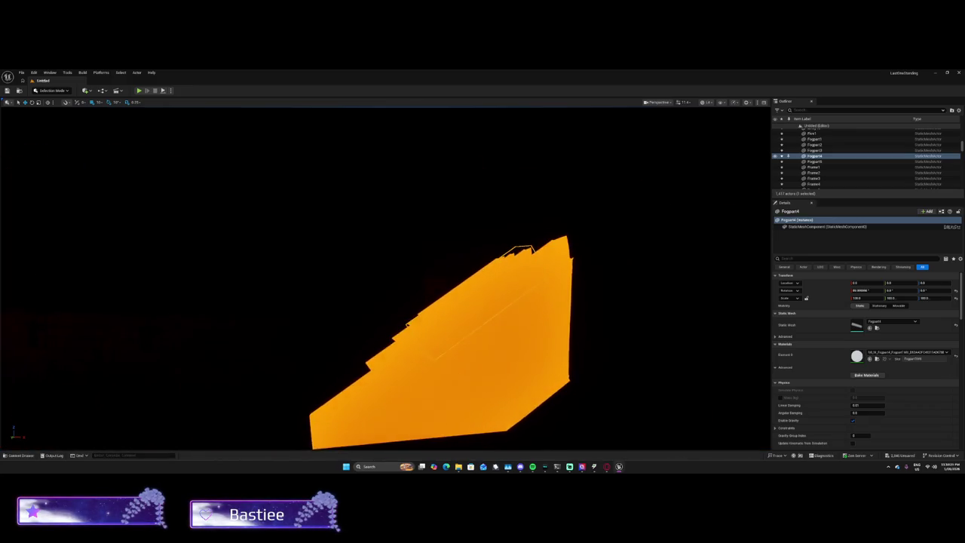
Step: Expand Fogpart1's advanced, ray tracing, texture streaming and mobile settings
left_click(529, 346)
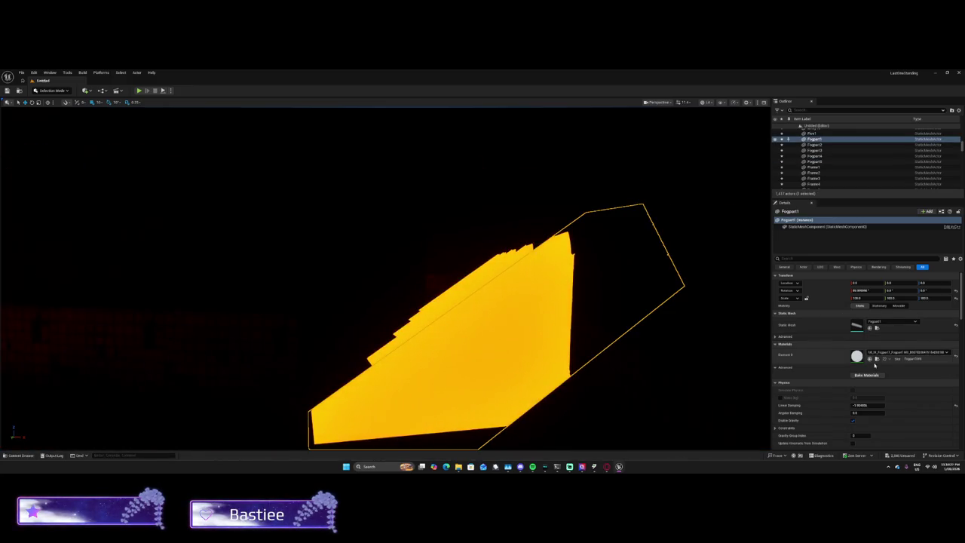
scroll(869, 356, "down", 2)
scroll(868, 356, "down", 2)
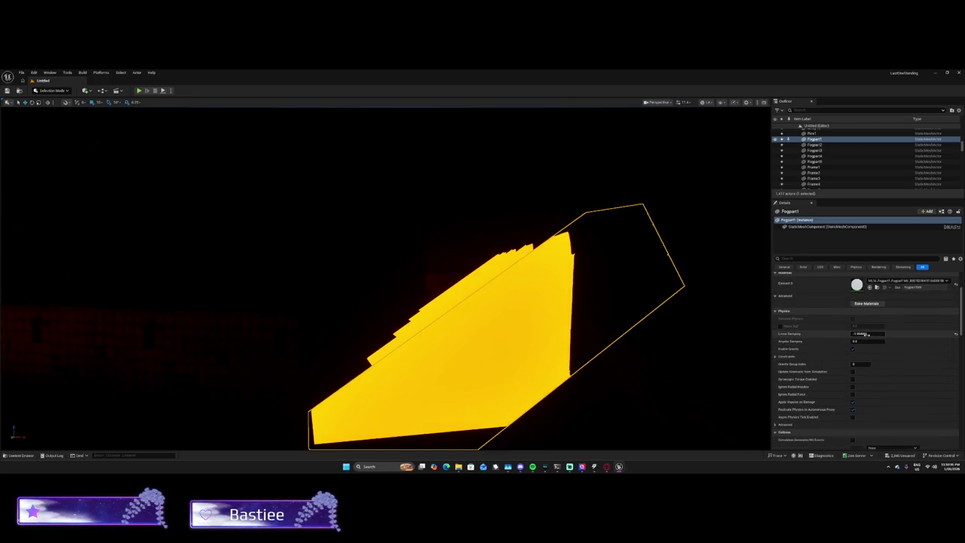
scroll(865, 334, "down", 10)
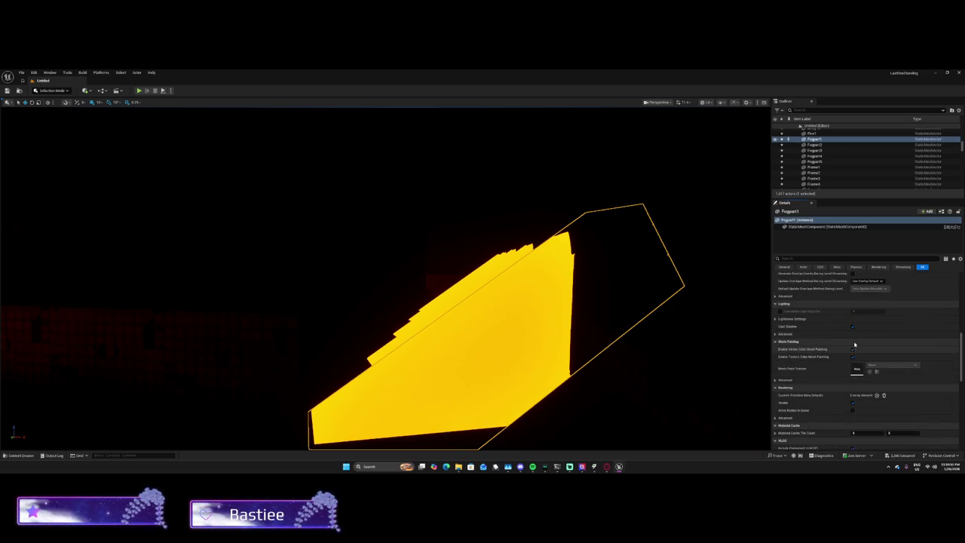
scroll(865, 353, "down", 7)
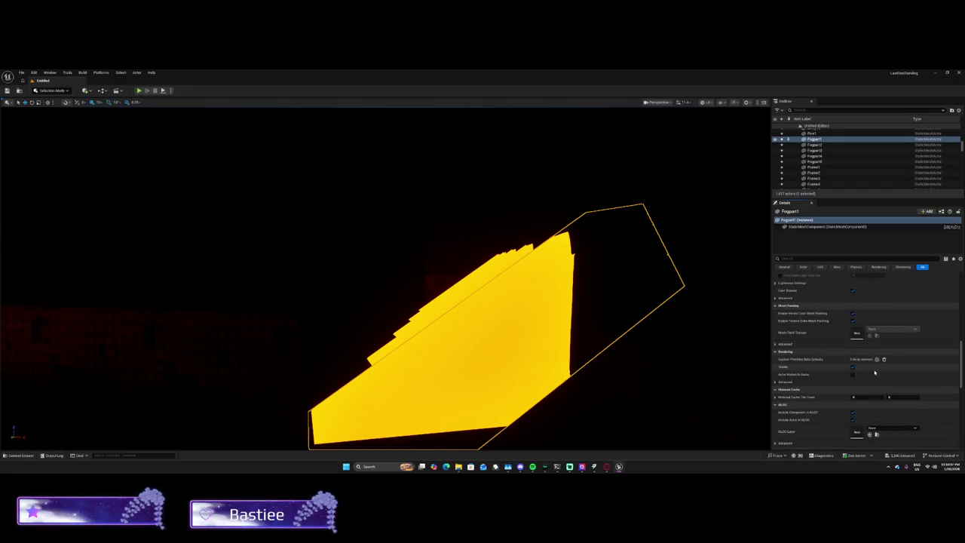
scroll(878, 376, "down", 6)
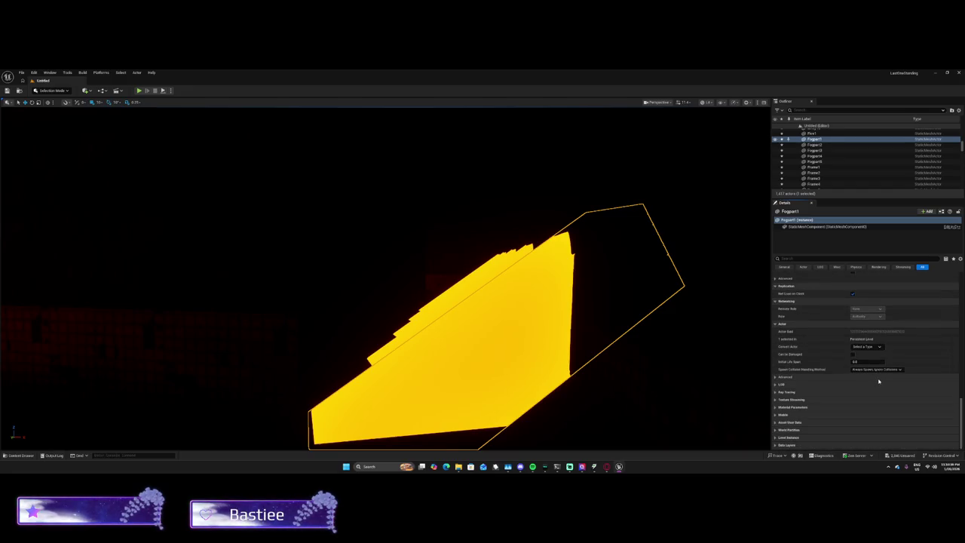
left_click(844, 376)
scroll(837, 385, "down", 3)
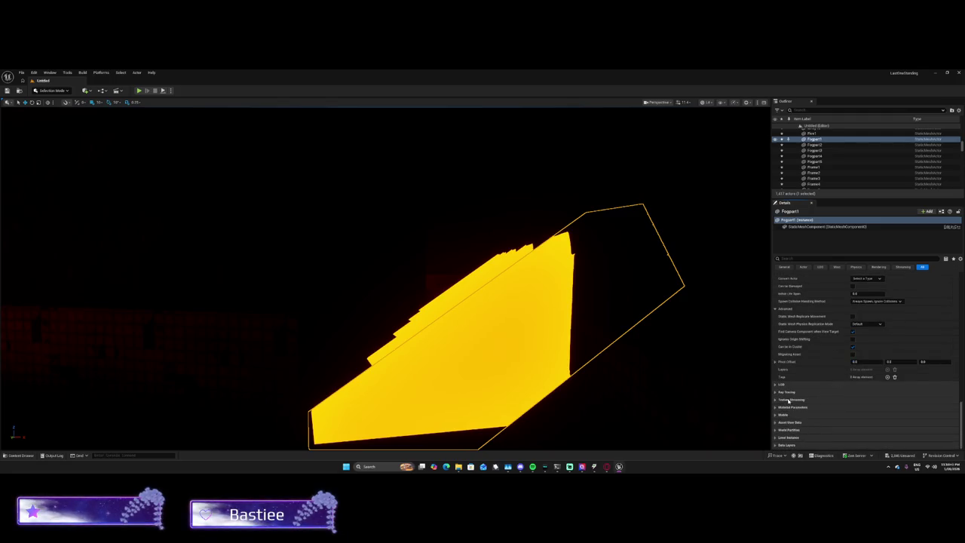
left_click(788, 393)
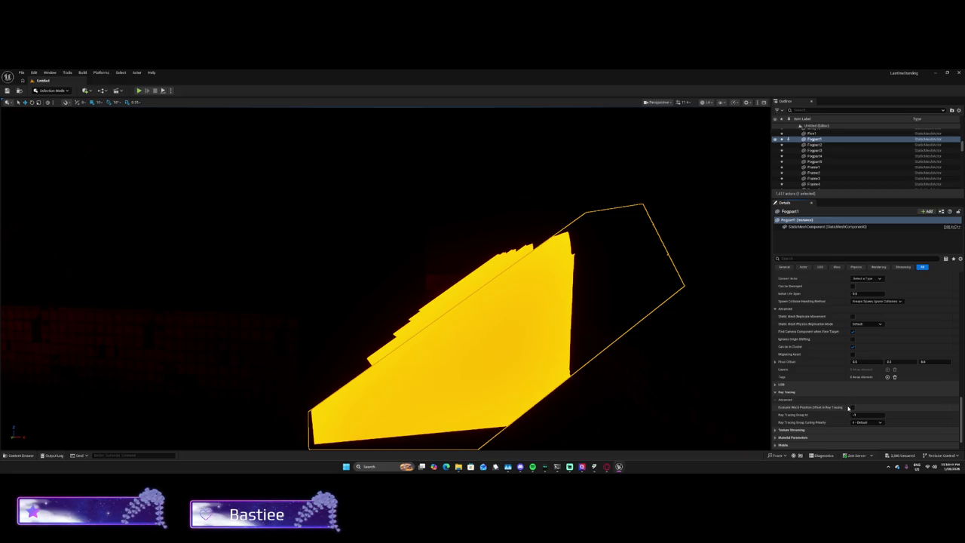
scroll(856, 408, "down", 2)
left_click(792, 399)
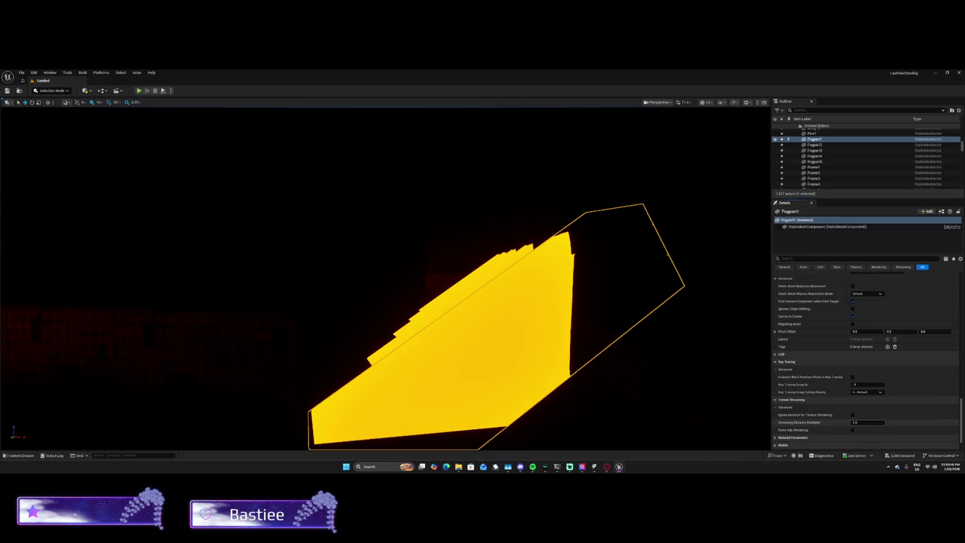
scroll(854, 417, "down", 2)
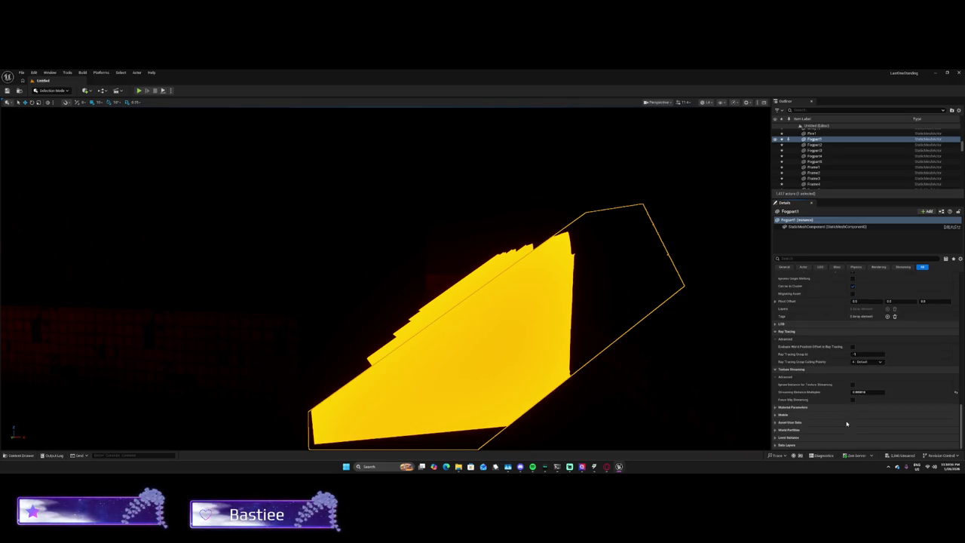
left_click(799, 416)
scroll(811, 425, "down", 1)
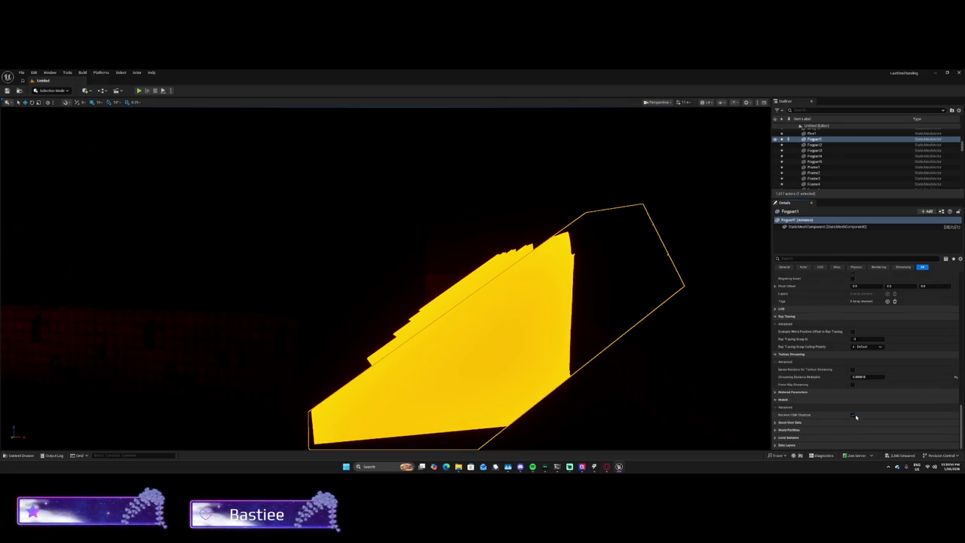
scroll(852, 420, "up", 10)
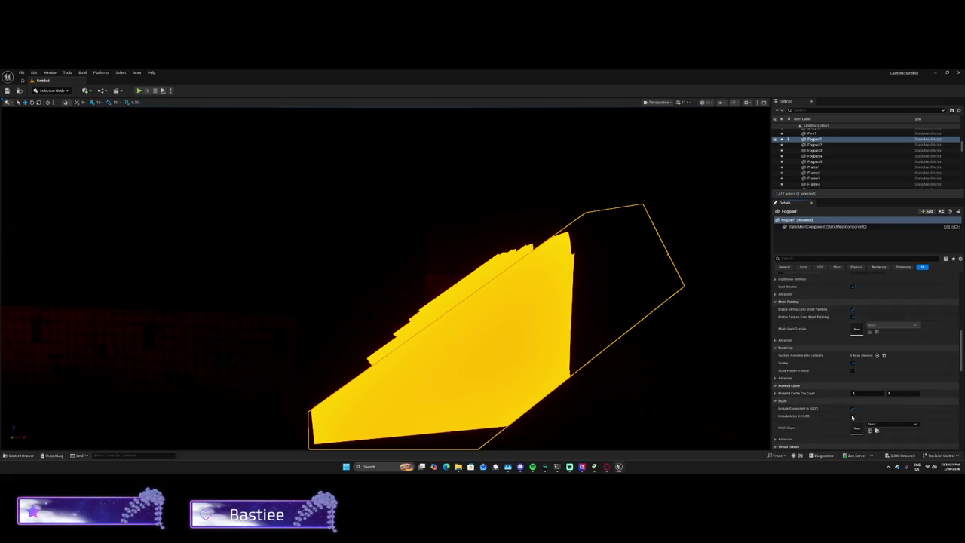
scroll(852, 407, "up", 2)
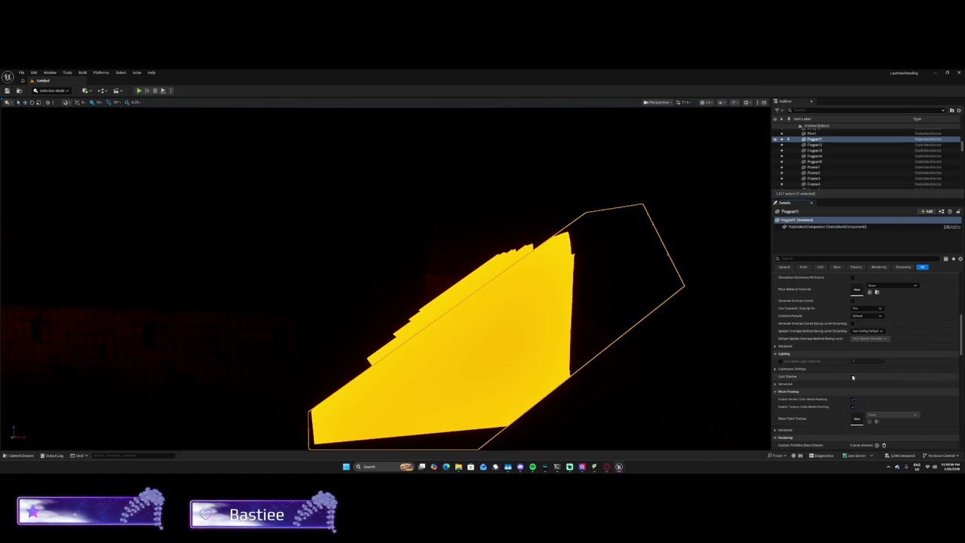
Step: Enable Cast Shadow on Fogpart1, review its static mesh, then delete it
left_click(853, 376)
left_click(786, 384)
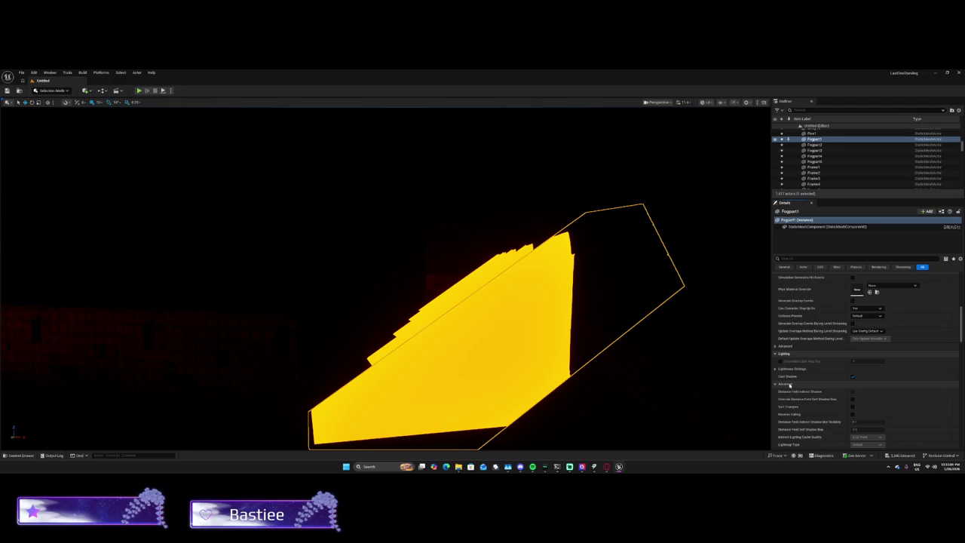
scroll(856, 399, "up", 8)
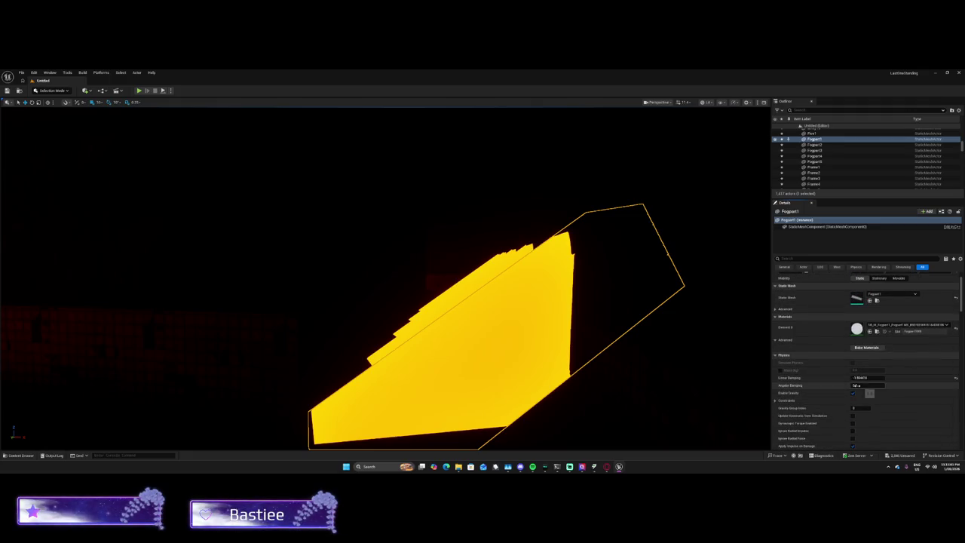
scroll(874, 390, "up", 2)
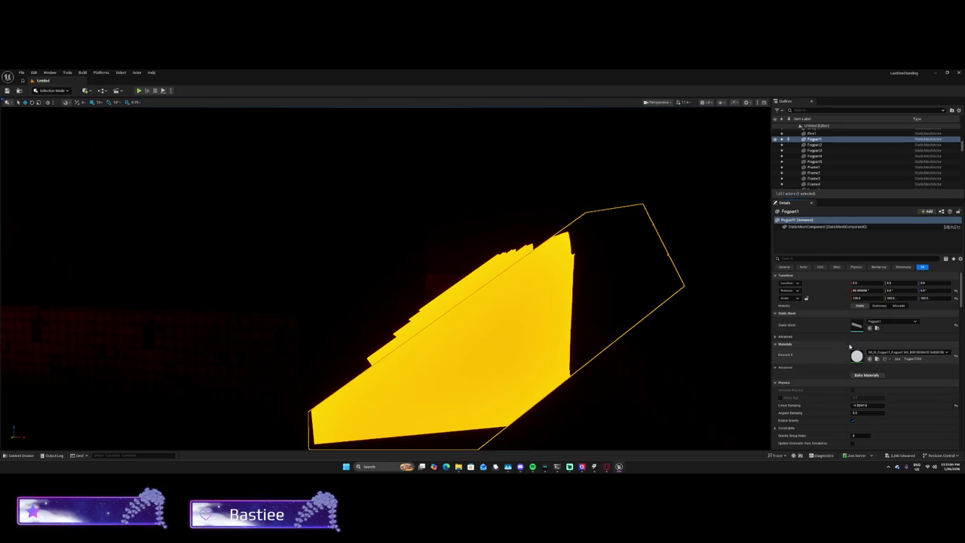
left_click(891, 321)
left_click(891, 321)
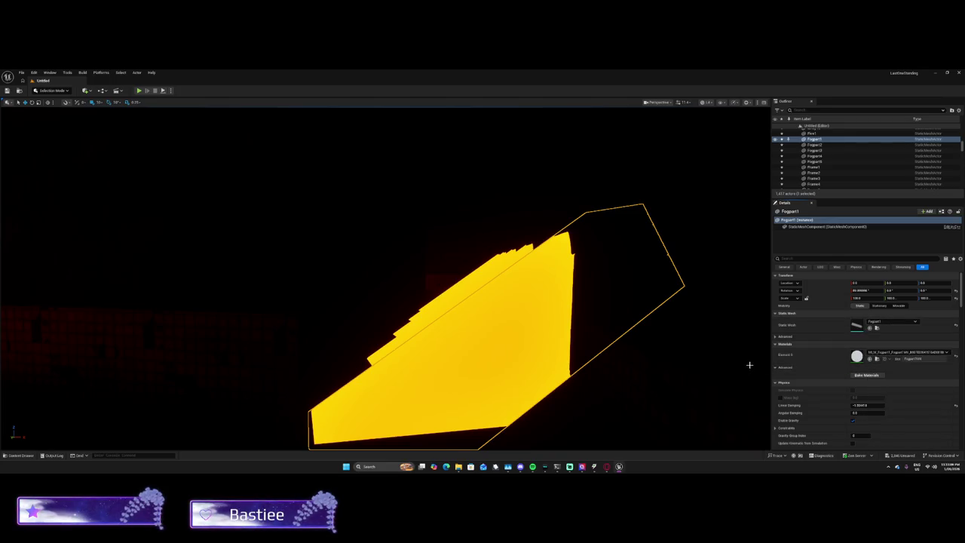
key("Delete")
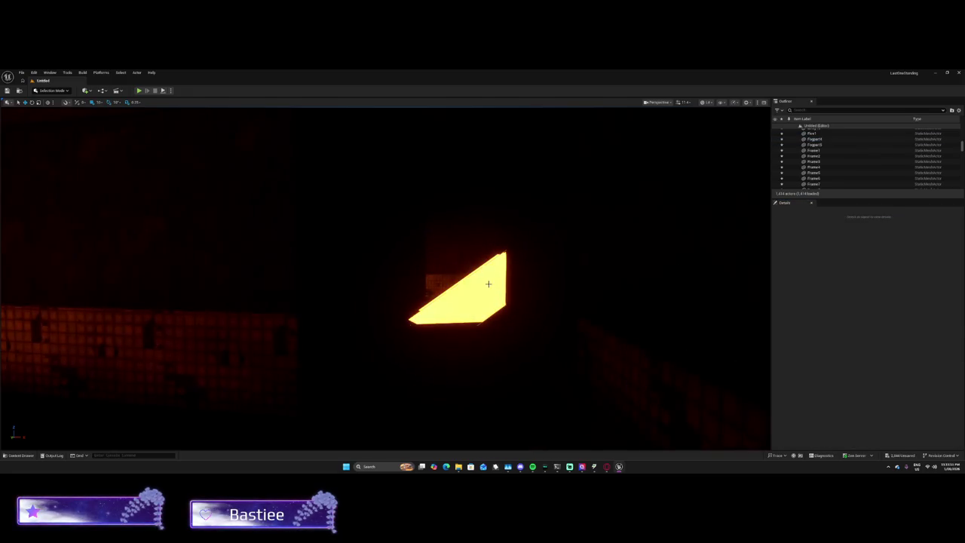
Step: Delete the second glowing yellow panel and screenshot the lit corridor
left_click(486, 284)
key("Delete")
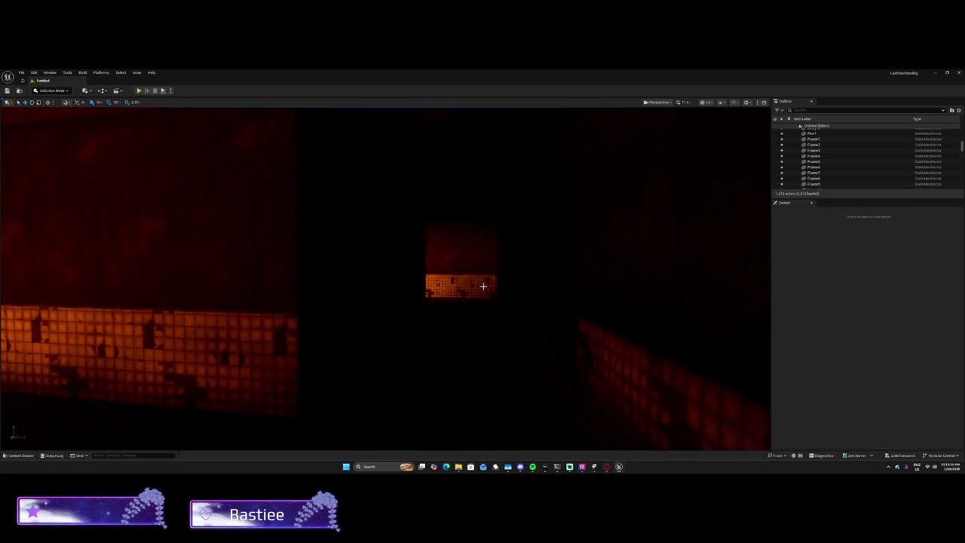
mouse_move(483, 286)
left_mouse_down()
mouse_move(494, 256)
mouse_move(483, 218)
mouse_move(543, 222)
left_mouse_up()
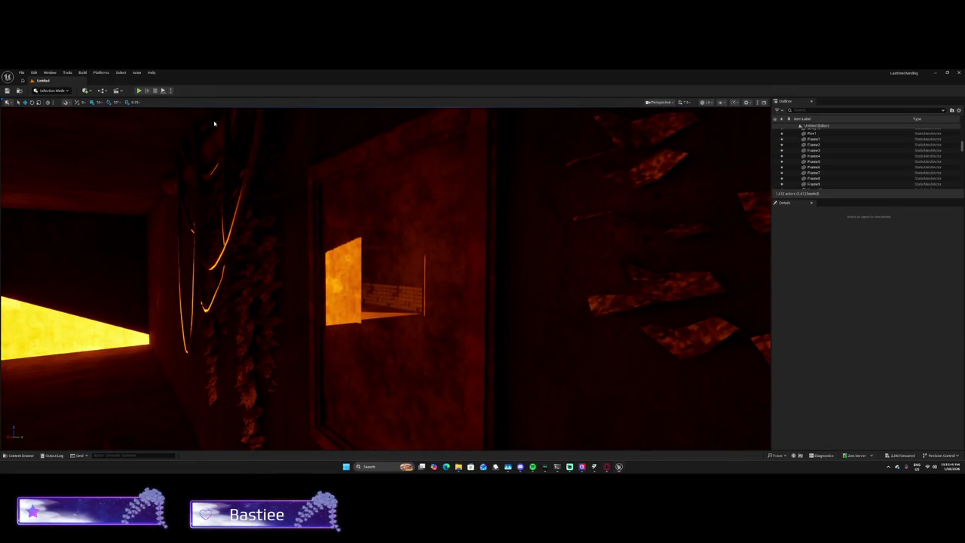
key("super+shift+s")
mouse_move(214, 122)
left_mouse_down()
mouse_move(543, 435)
mouse_move(520, 453)
left_mouse_up()
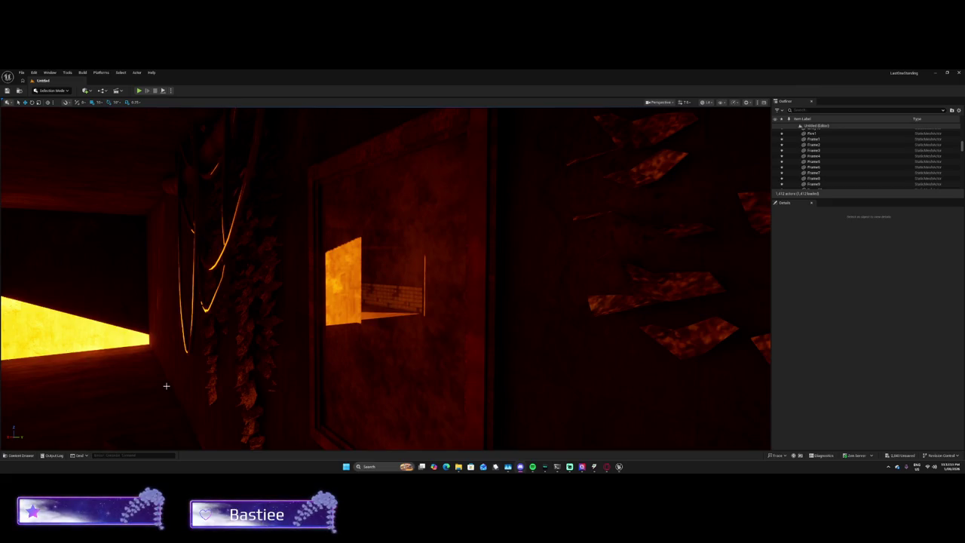
mouse_move(166, 388)
left_mouse_down()
mouse_move(287, 369)
mouse_move(290, 301)
mouse_move(334, 358)
mouse_move(331, 332)
mouse_move(578, 405)
left_mouse_up()
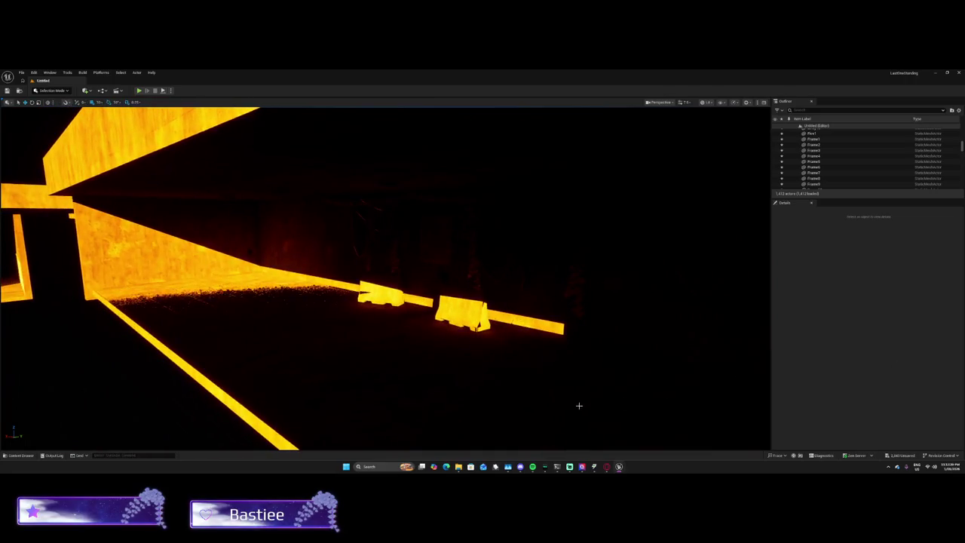
left_click(373, 465)
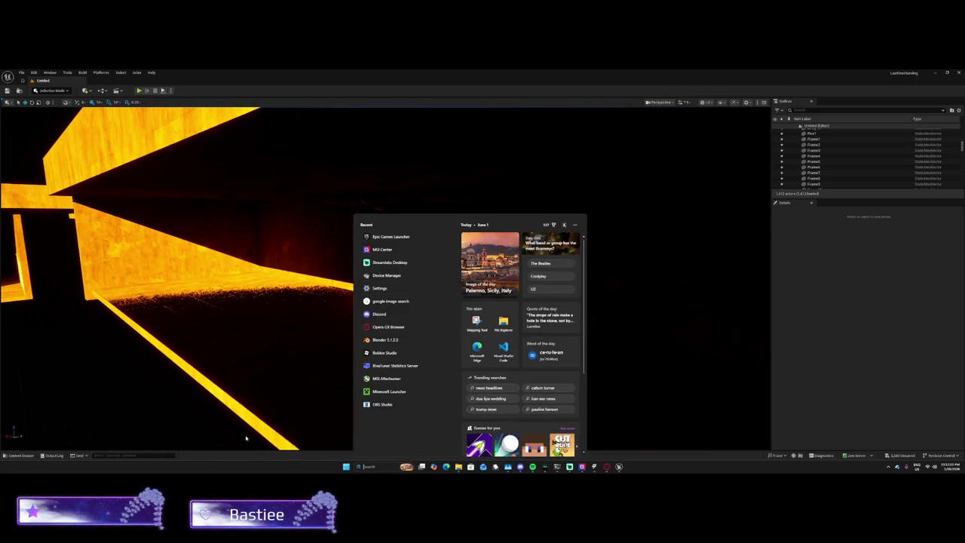
left_click(373, 466)
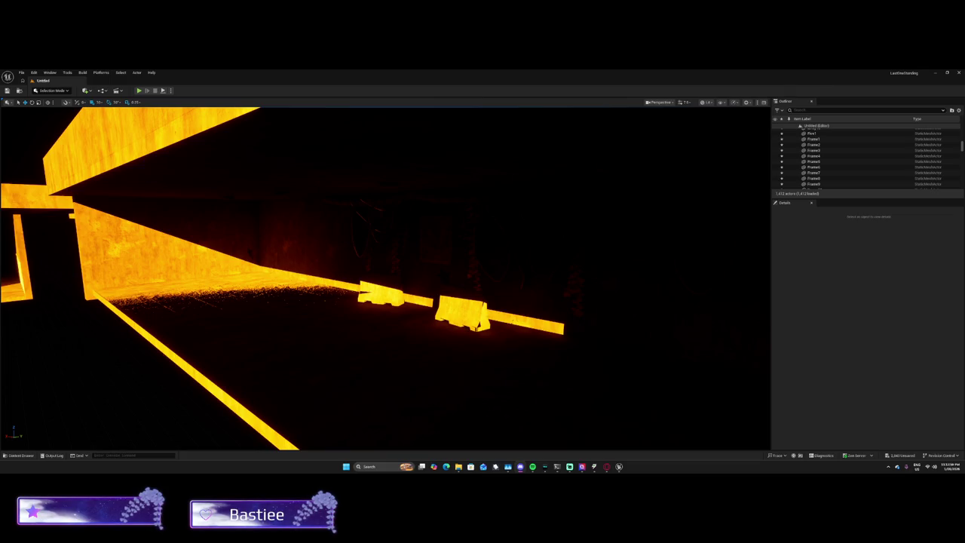
mouse_move(166, 343)
left_mouse_down()
mouse_move(249, 332)
mouse_move(558, 332)
mouse_move(539, 283)
left_mouse_up()
scroll(251, 340, "down", 5)
left_click_drag(252, 340, 215, 338)
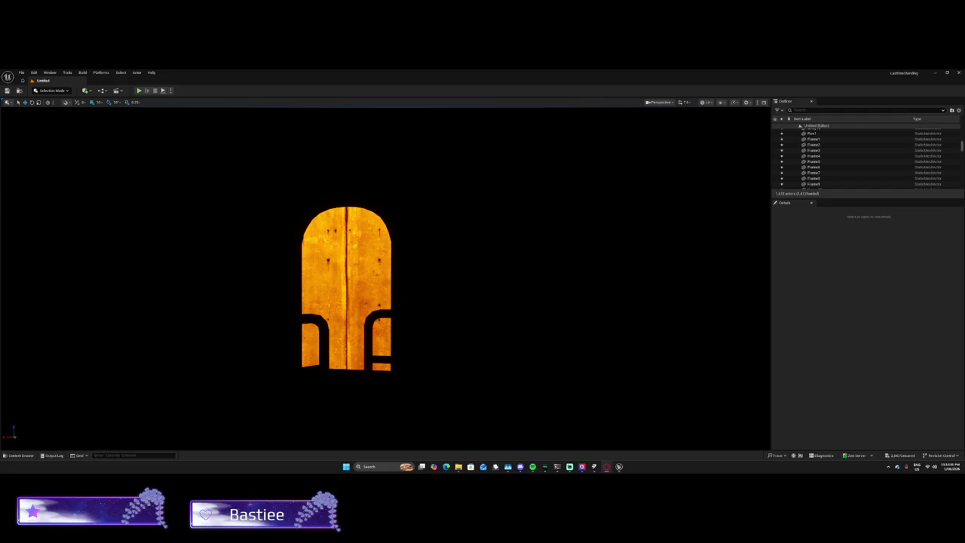
mouse_move(277, 312)
left_mouse_down()
mouse_move(277, 294)
mouse_move(309, 291)
left_mouse_up()
left_click_drag(525, 208, 535, 209)
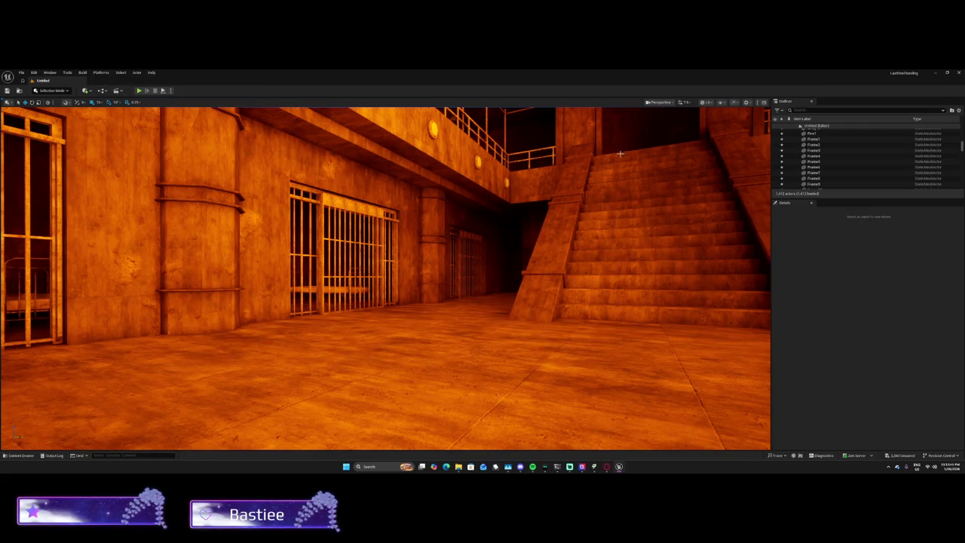
scroll(799, 161, "down", 5)
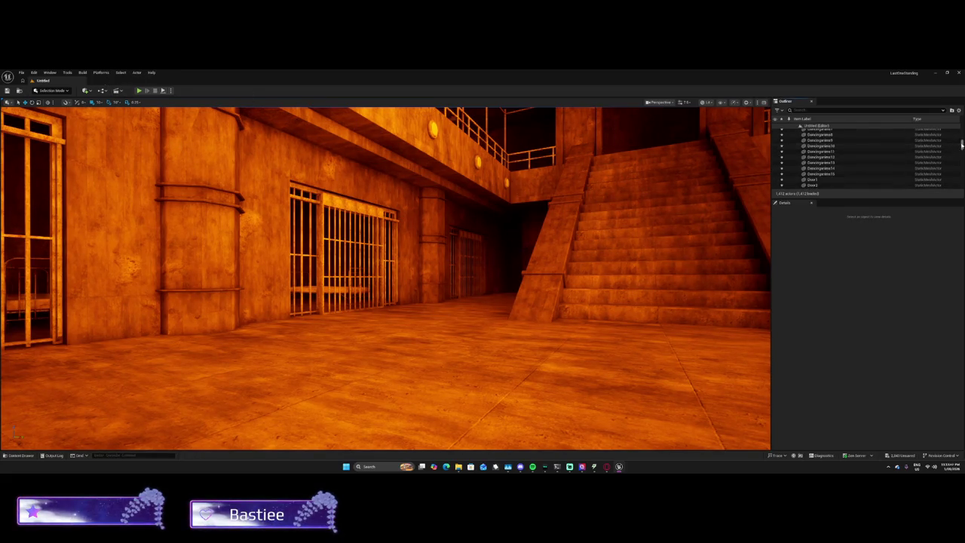
Step: Select the DirectionalLight and set its Intensity to 0
left_click_drag(961, 144, 960, 123)
left_click(823, 142)
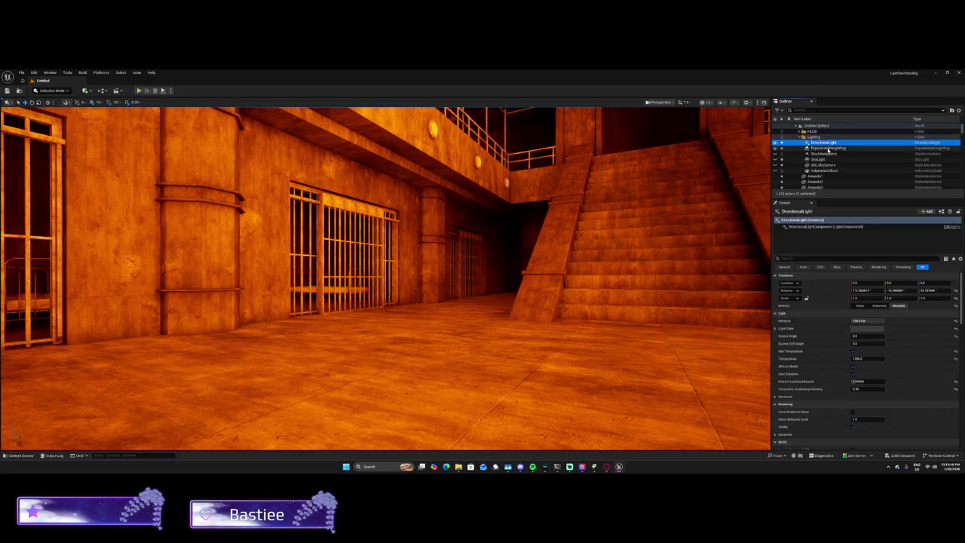
scroll(868, 332, "down", 3)
left_click(863, 330)
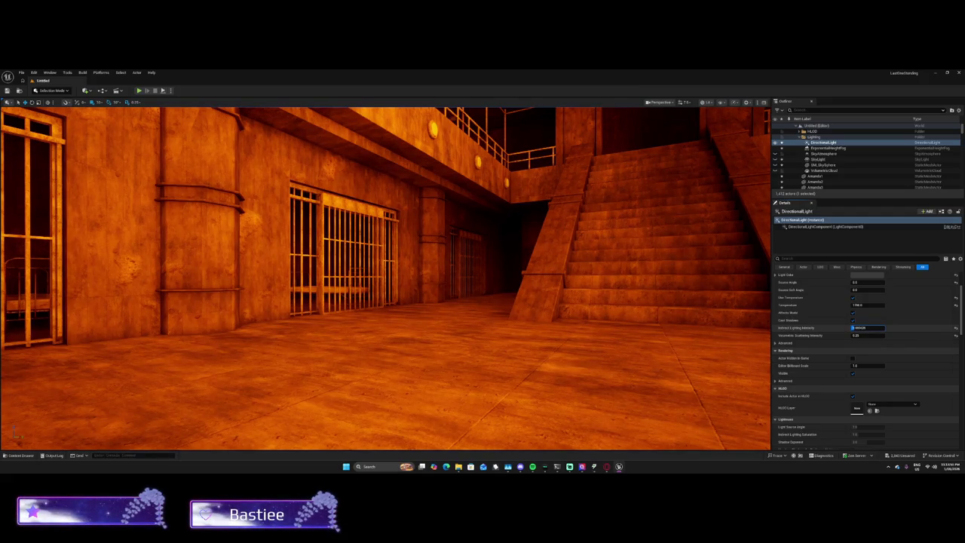
scroll(867, 359, "up", 3)
left_click(867, 320)
type("0")
key("Return")
left_click(859, 320)
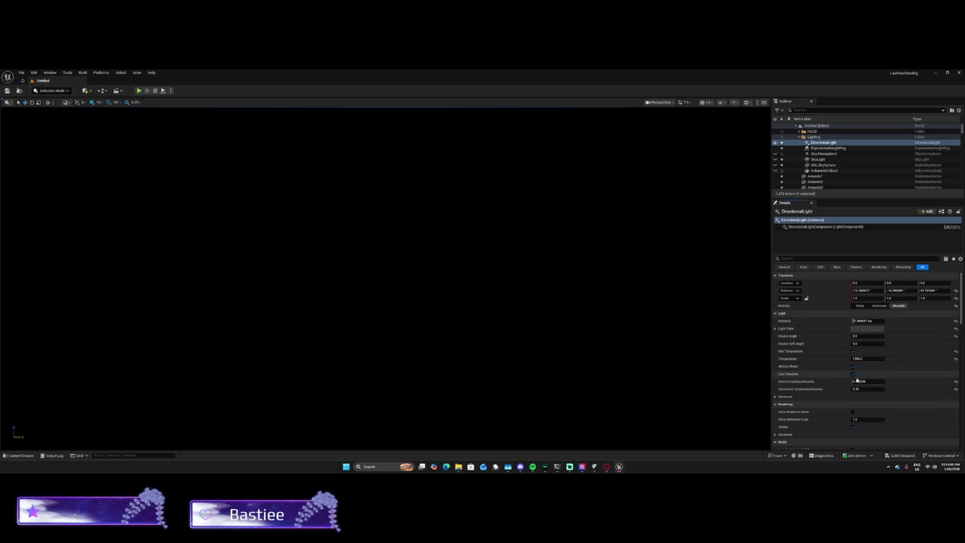
Step: Lower Indirect Lighting Intensity to about 0.40 and set Volumetric Scattering to about 1.38
mouse_move(863, 382)
left_mouse_down()
mouse_move(844, 382)
mouse_move(856, 387)
left_mouse_up()
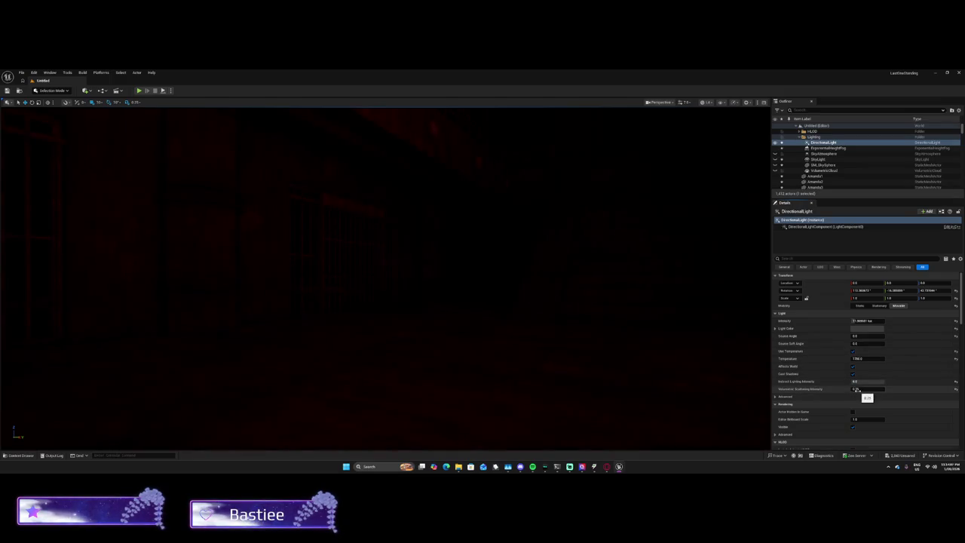
key("Return")
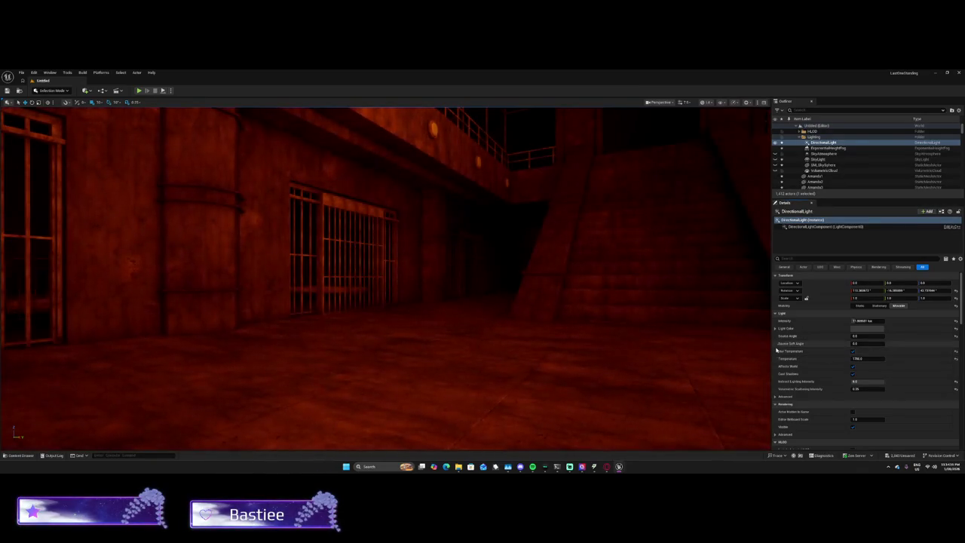
left_click(878, 381)
key("Return")
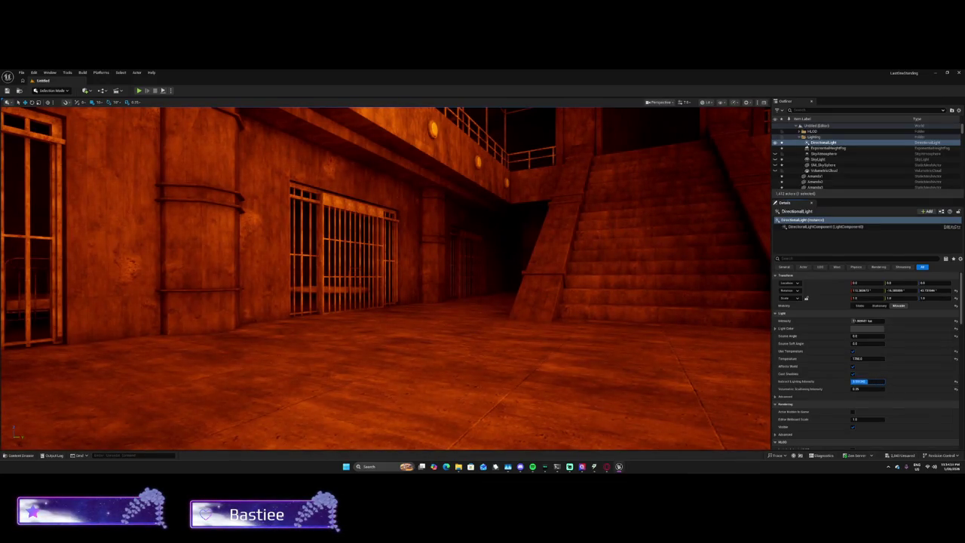
left_click(880, 382)
key("Return")
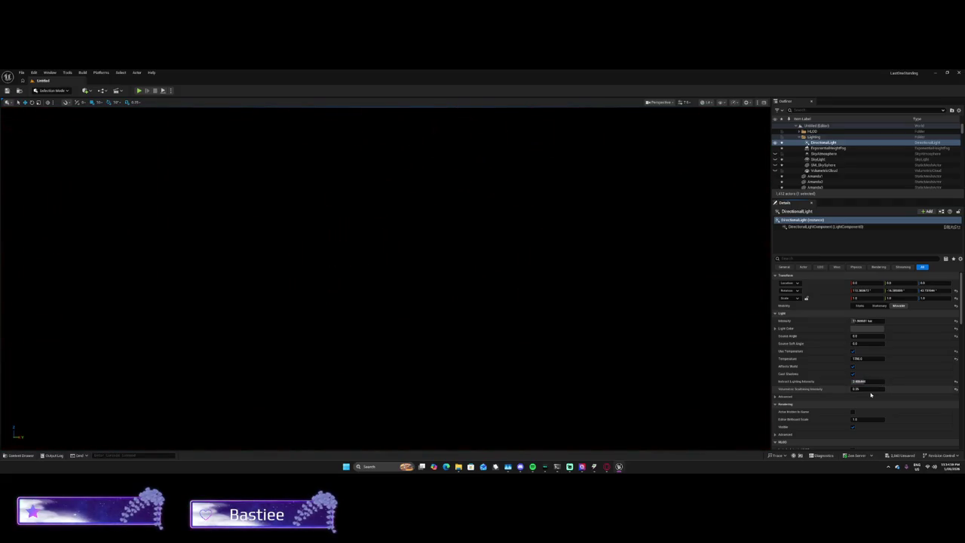
left_click_drag(857, 389, 866, 389)
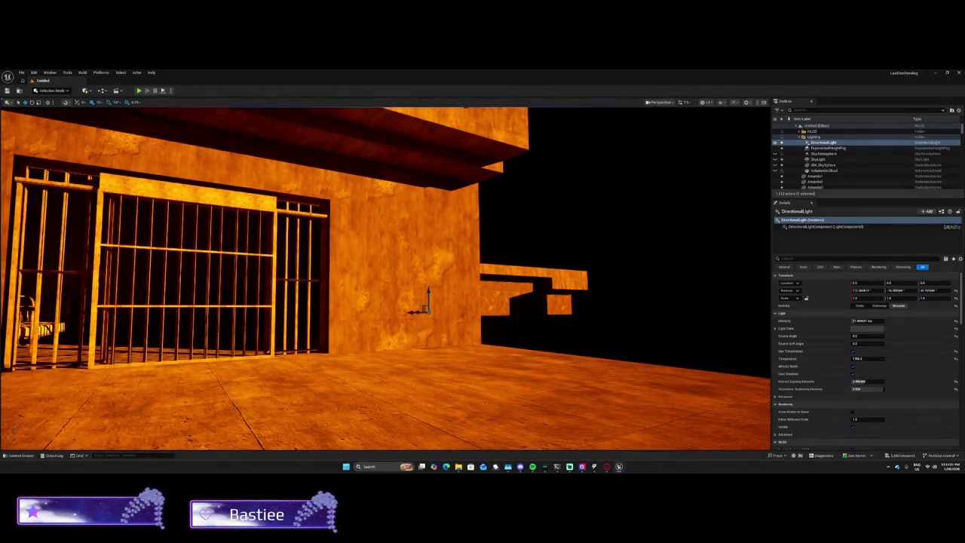
mouse_move(386, 279)
left_mouse_down()
mouse_move(452, 280)
mouse_move(347, 279)
left_mouse_up()
mouse_move(701, 361)
left_mouse_down()
mouse_move(682, 356)
mouse_move(700, 361)
left_mouse_up()
left_click_drag(867, 388, 900, 381)
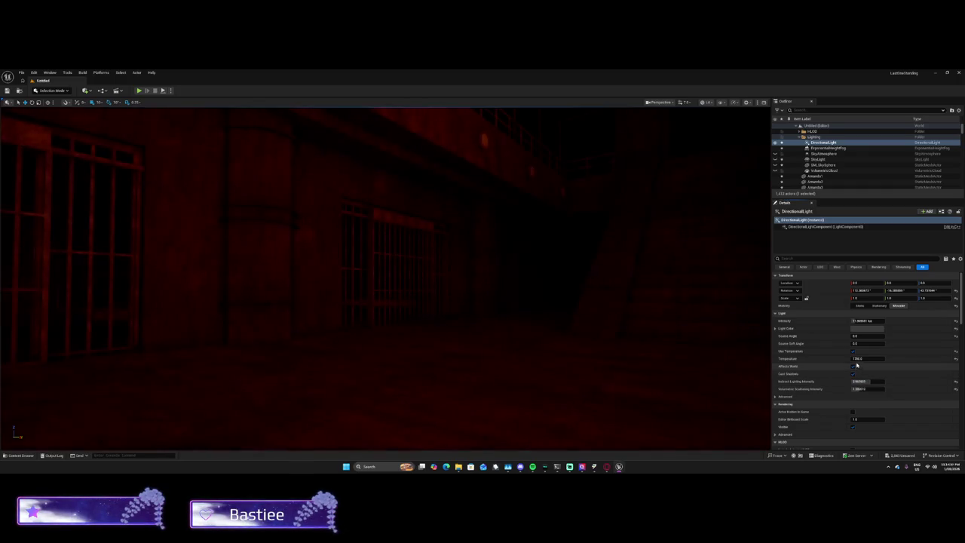
Step: Set the sun's Temperature to 12000, then settle on 7200
left_click_drag(856, 359, 897, 359)
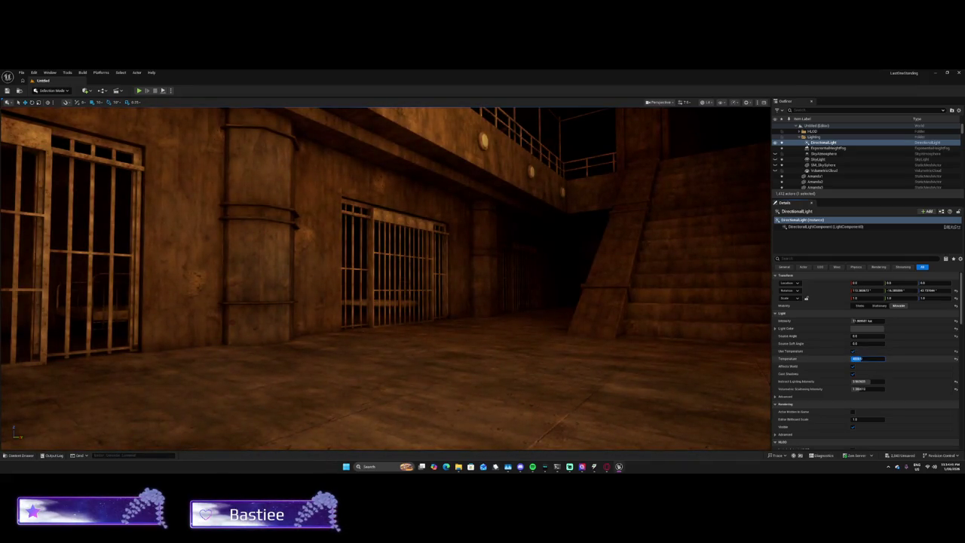
type("12000")
key("Return")
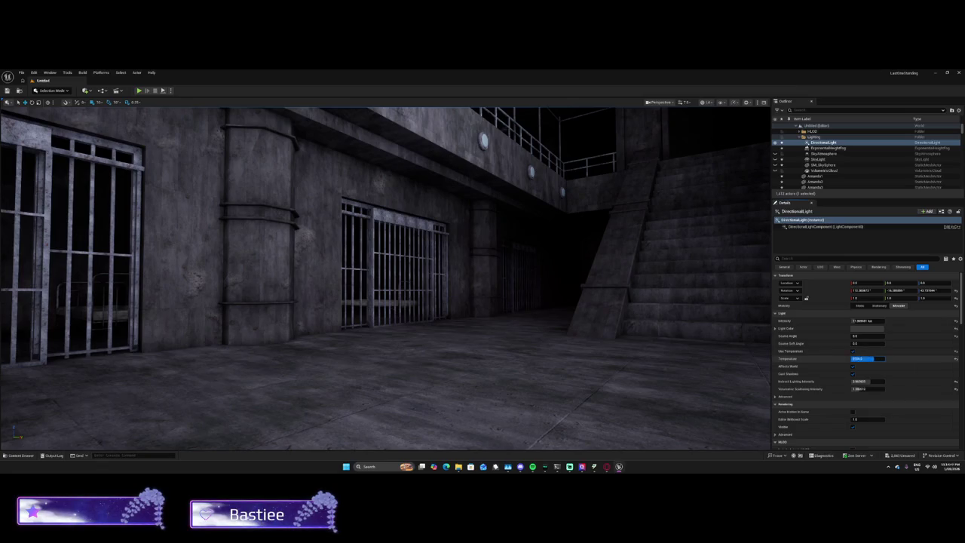
key("Return")
type("7200")
key("Return")
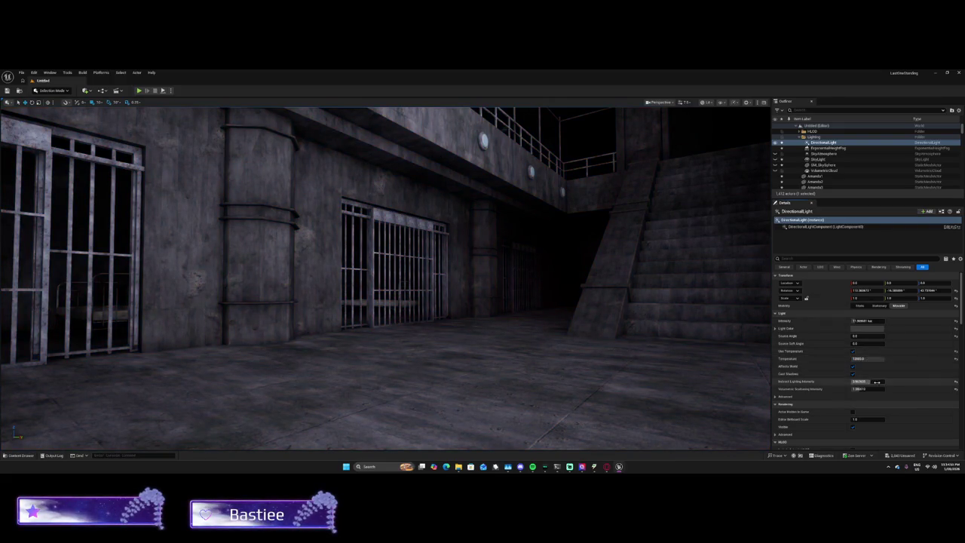
left_click(866, 388)
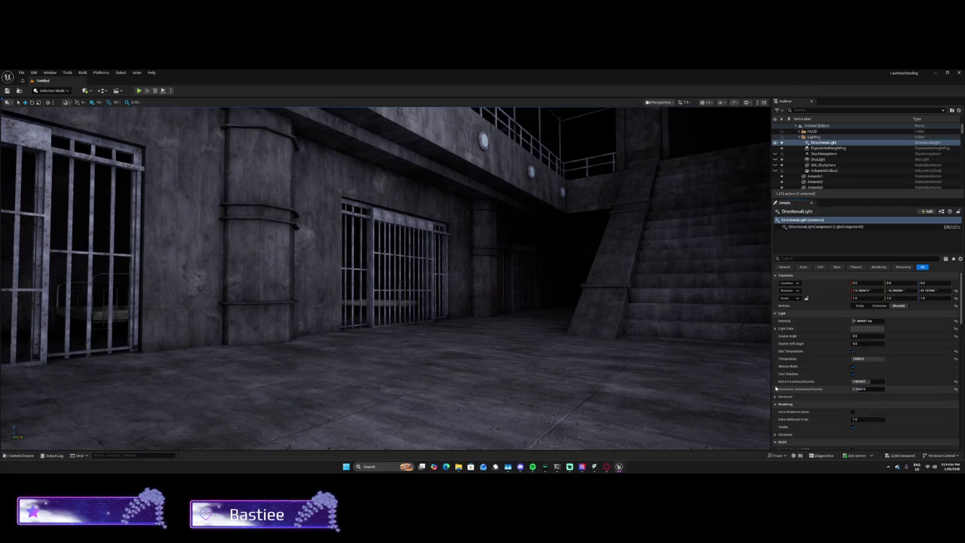
left_click(583, 377)
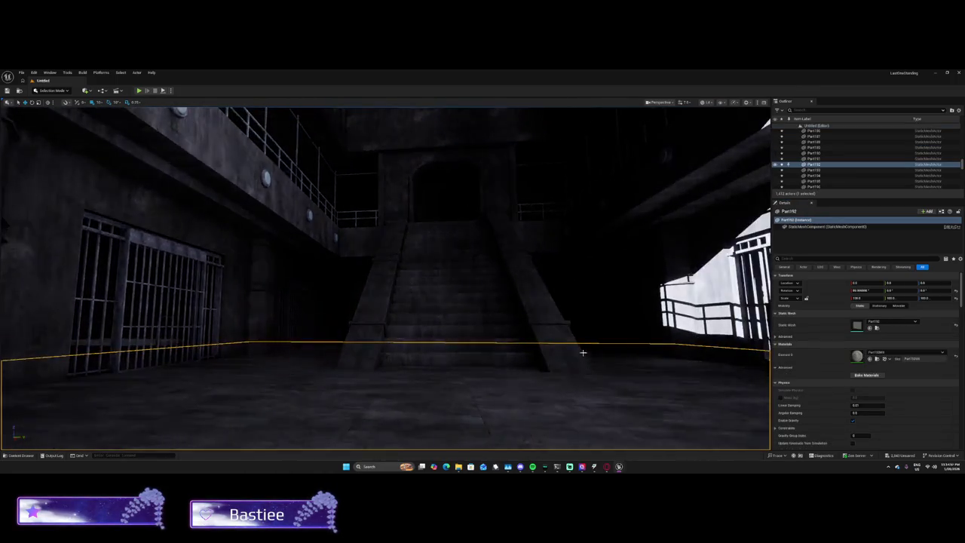
Step: Bake Pillar17's materials
left_click(554, 326)
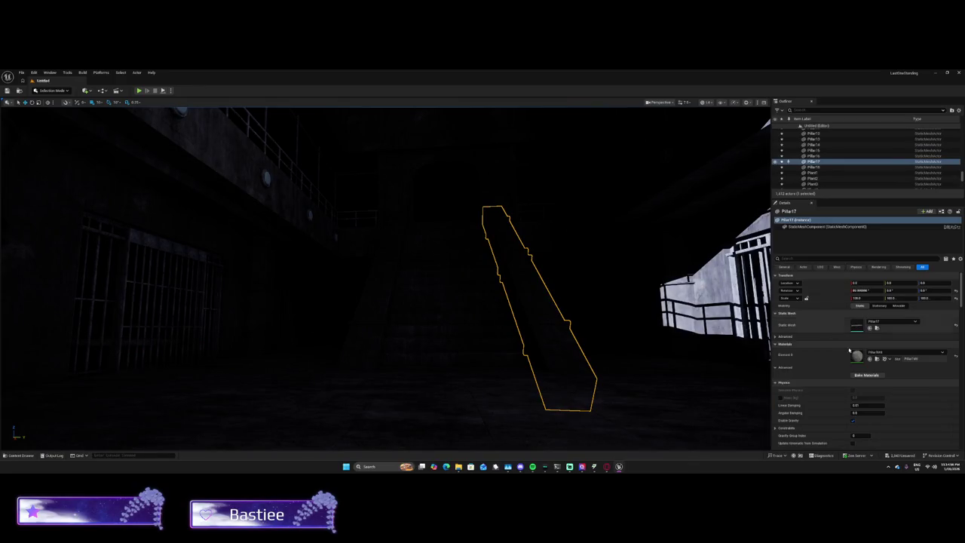
left_click(856, 376)
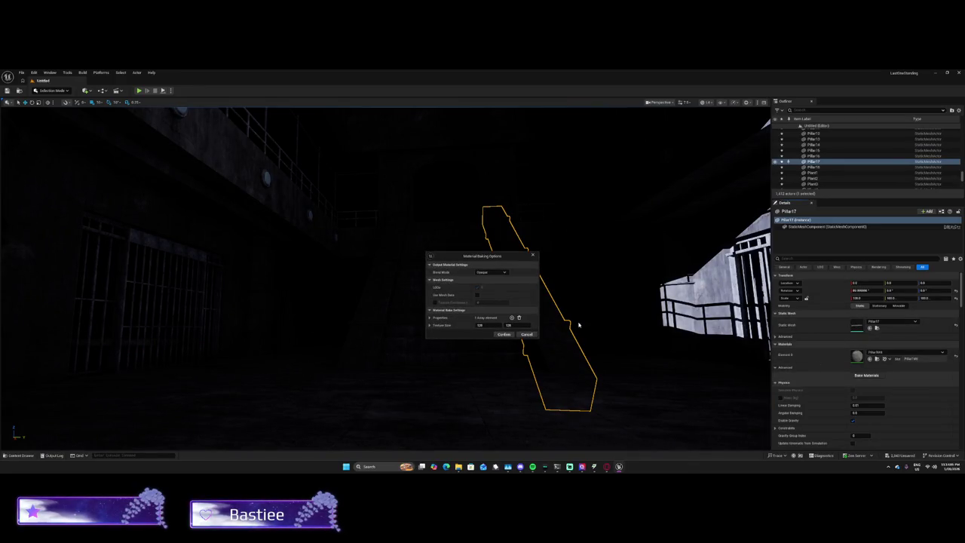
left_click(504, 335)
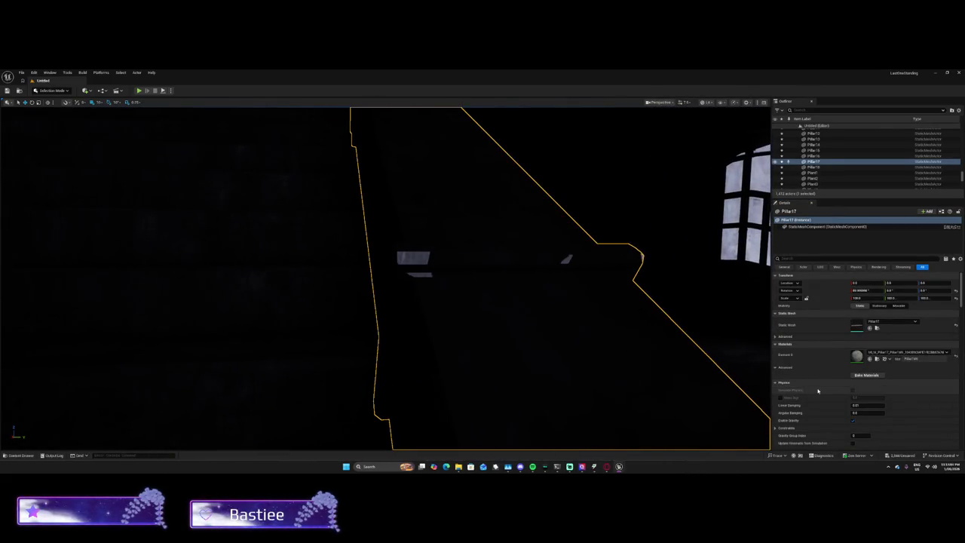
Step: Scroll the Outliner to the Lighting folder and select ExponentialHeightFog
scroll(889, 405, "down", 3)
scroll(889, 405, "down", 10)
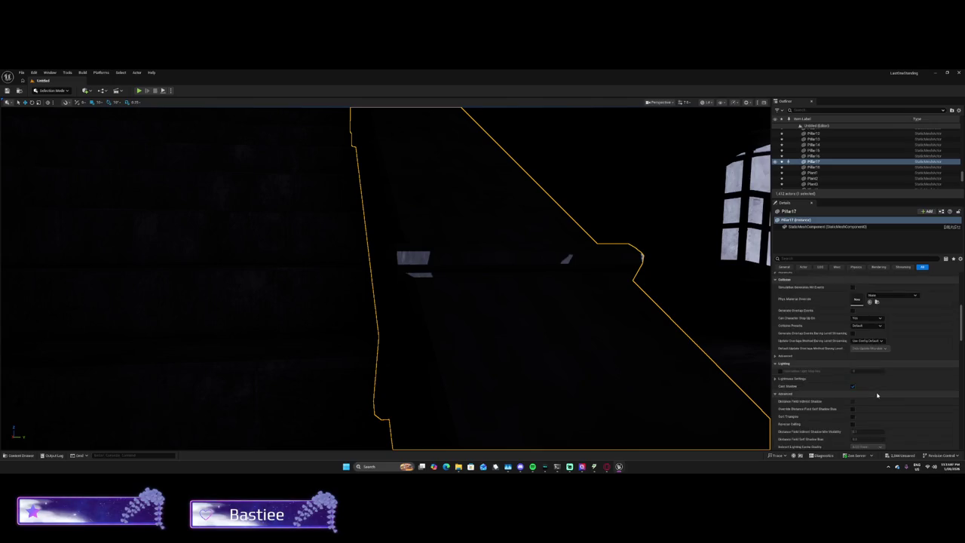
scroll(878, 401, "down", 5)
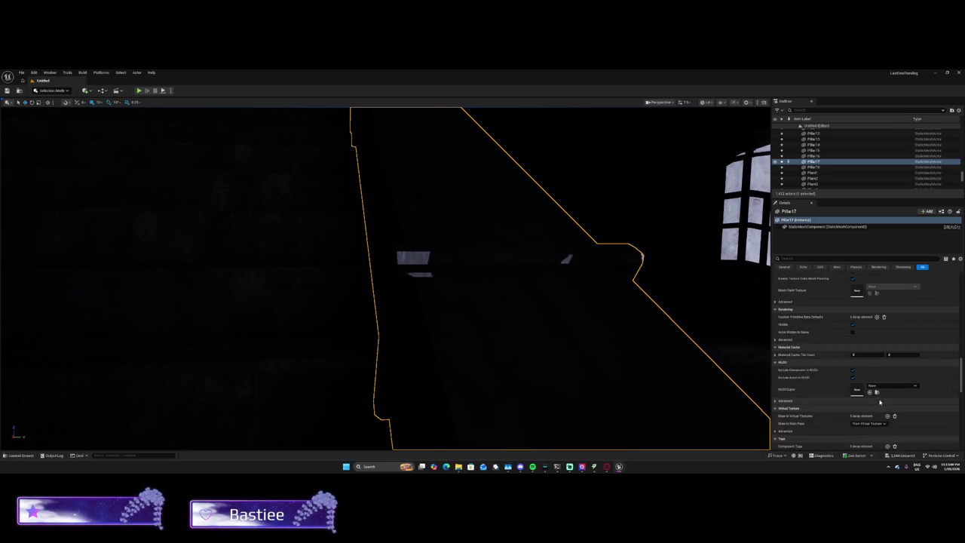
mouse_move(962, 179)
left_mouse_down()
mouse_move(959, 162)
mouse_move(935, 150)
mouse_move(873, 134)
left_mouse_up()
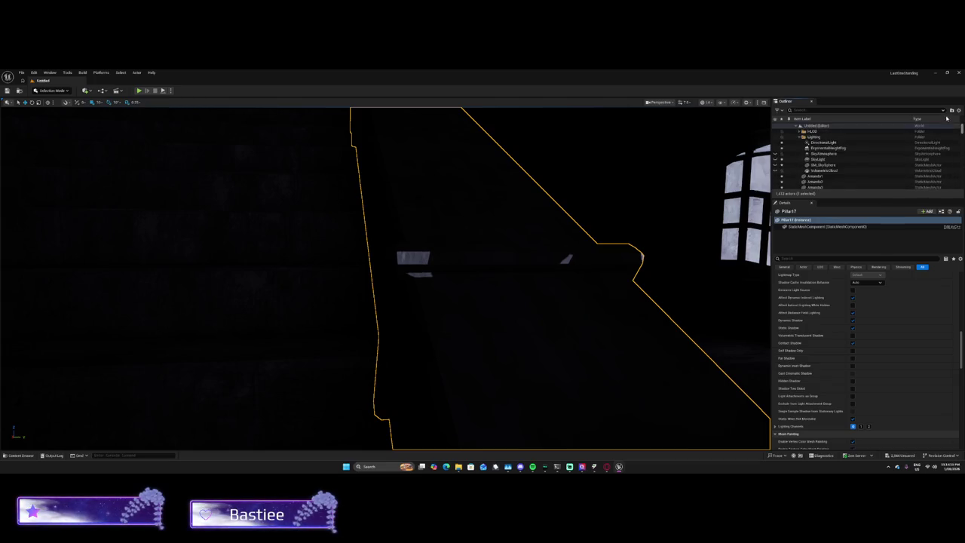
left_click(851, 148)
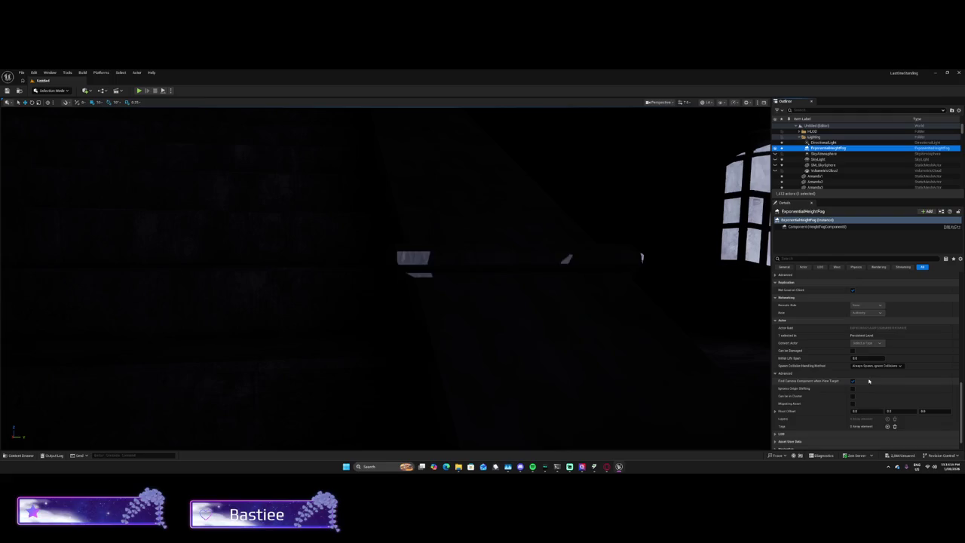
Step: Set the directional light's Indirect Lighting Intensity to 1.0
key("Up")
scroll(885, 300, "down", 1)
left_click(860, 353)
key("shift+Tab")
type("1")
key("Return")
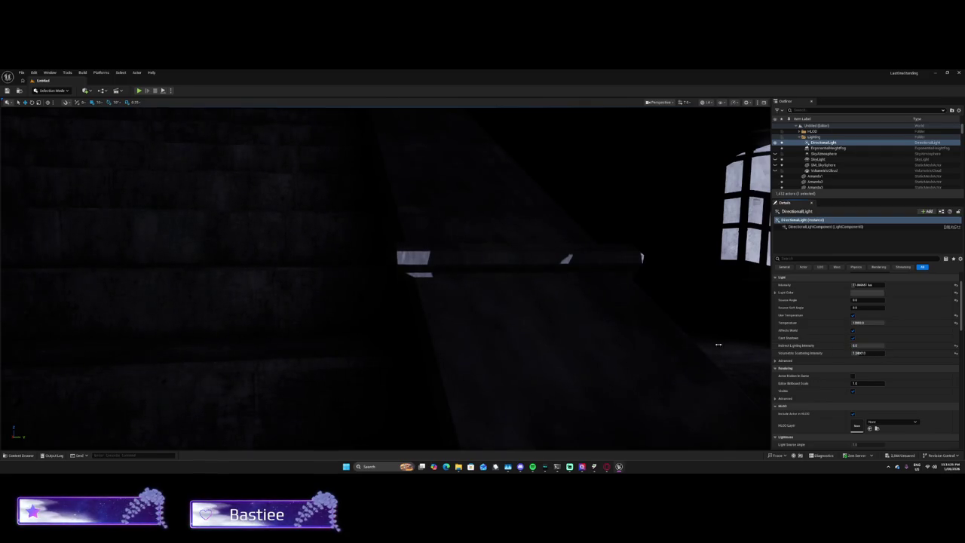
key("shift+Tab")
Step: Fly through and around the brightened prison level, then select the left building's top slab
key("s")
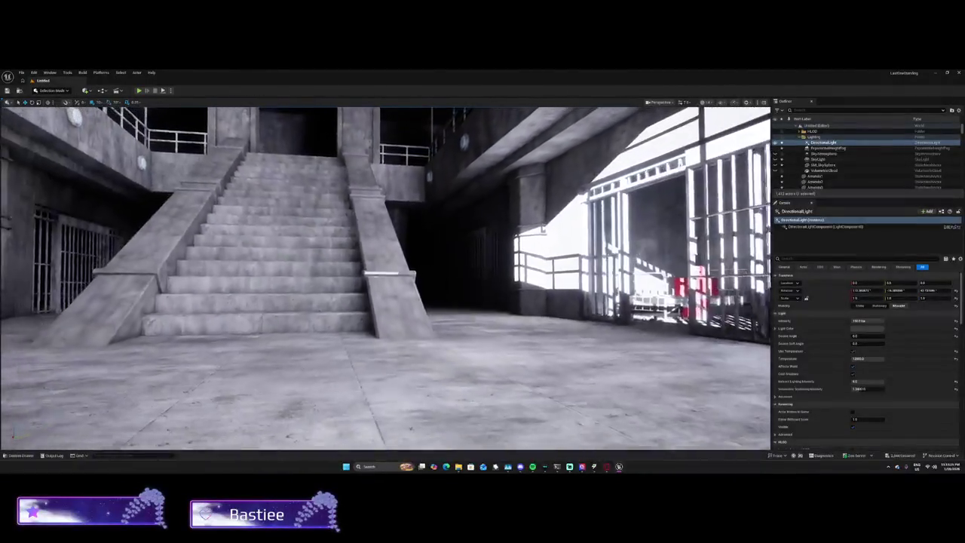
key("w")
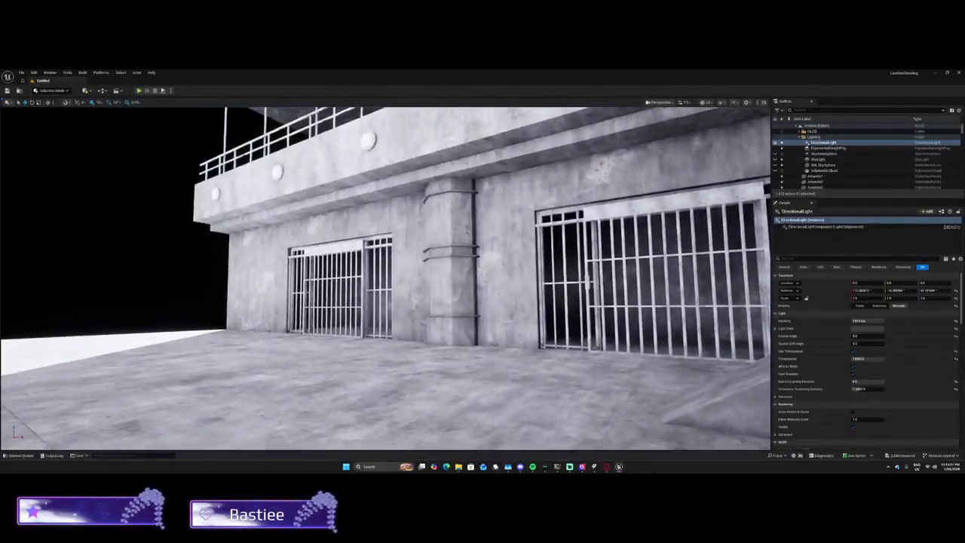
key("s")
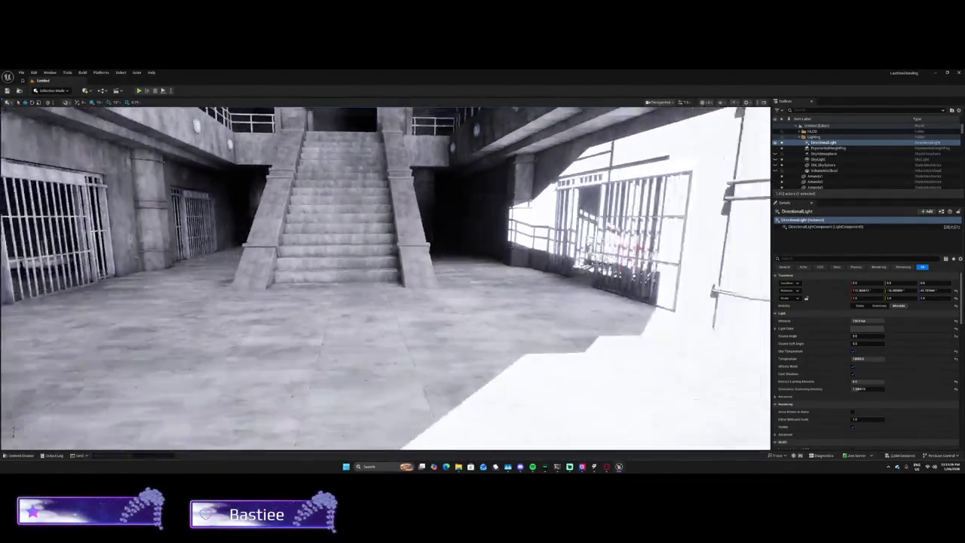
key("s")
key("d")
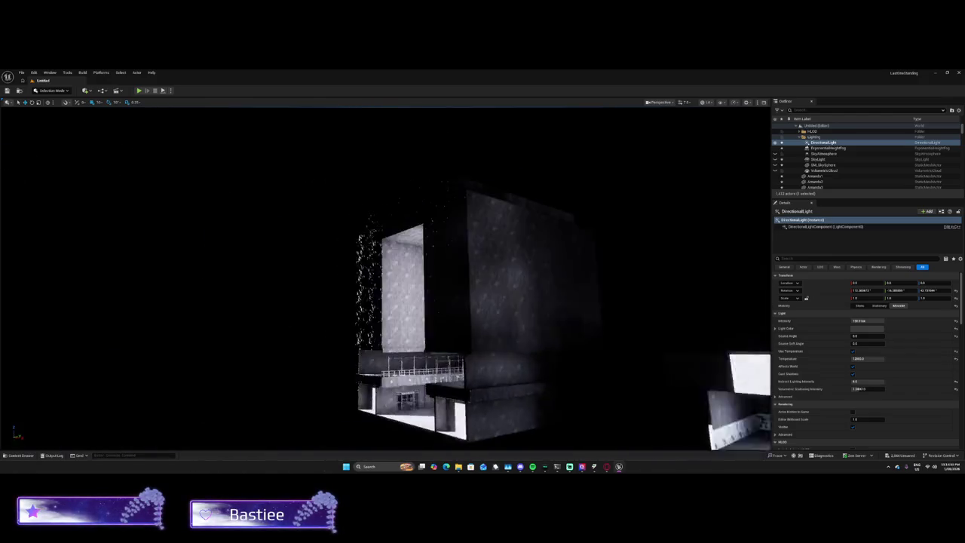
key("s")
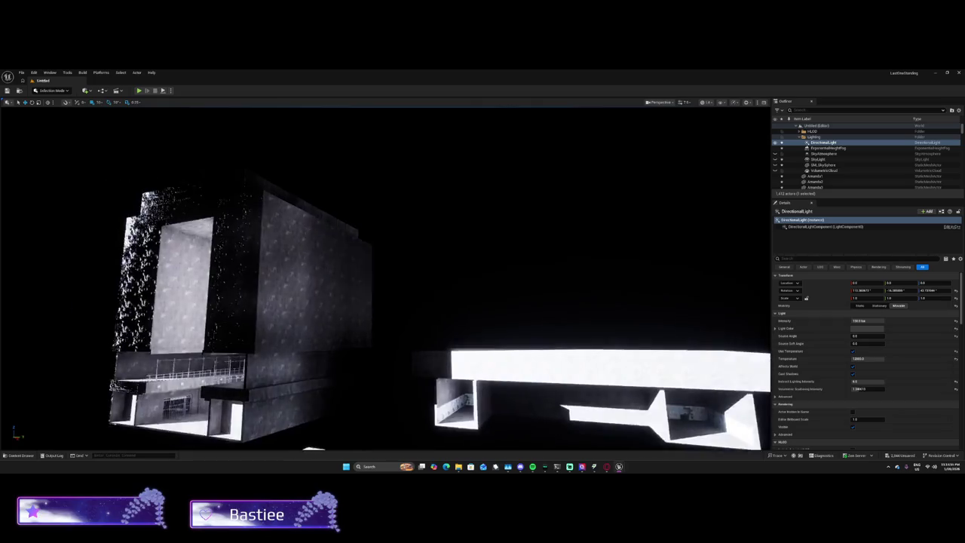
key("s")
key("w")
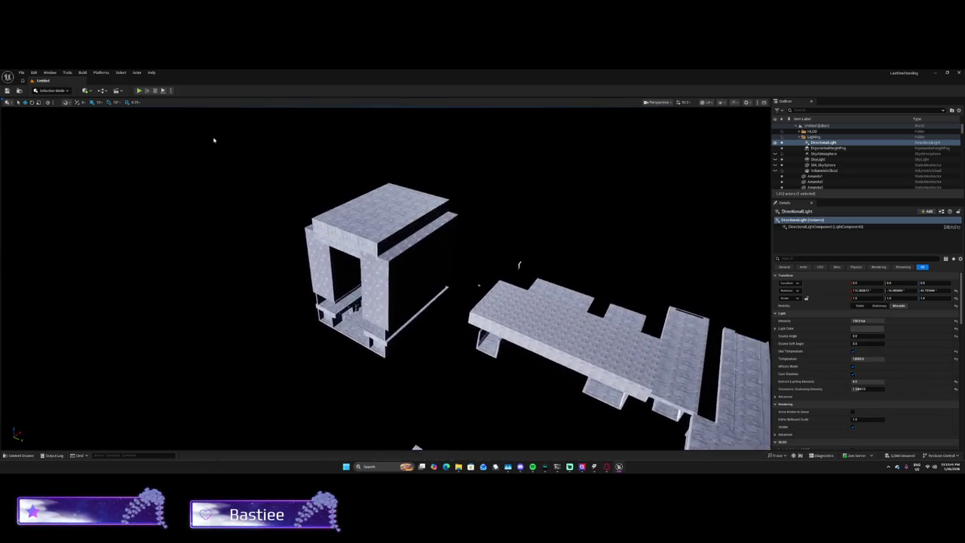
left_click(361, 207)
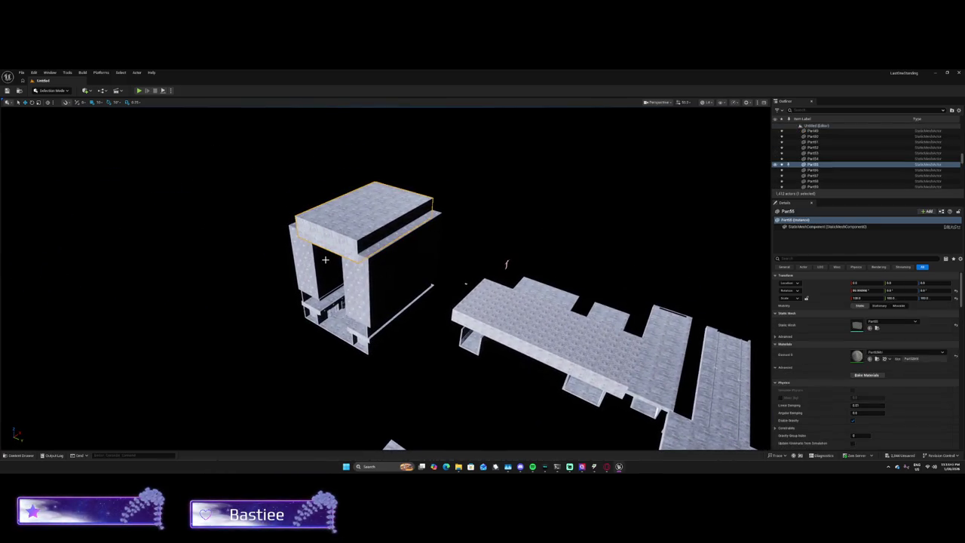
left_click_drag(506, 264, 488, 211)
mouse_move(334, 302)
left_mouse_down()
mouse_move(316, 312)
mouse_move(334, 302)
mouse_move(437, 319)
mouse_move(403, 189)
mouse_move(377, 226)
mouse_move(293, 275)
left_mouse_up()
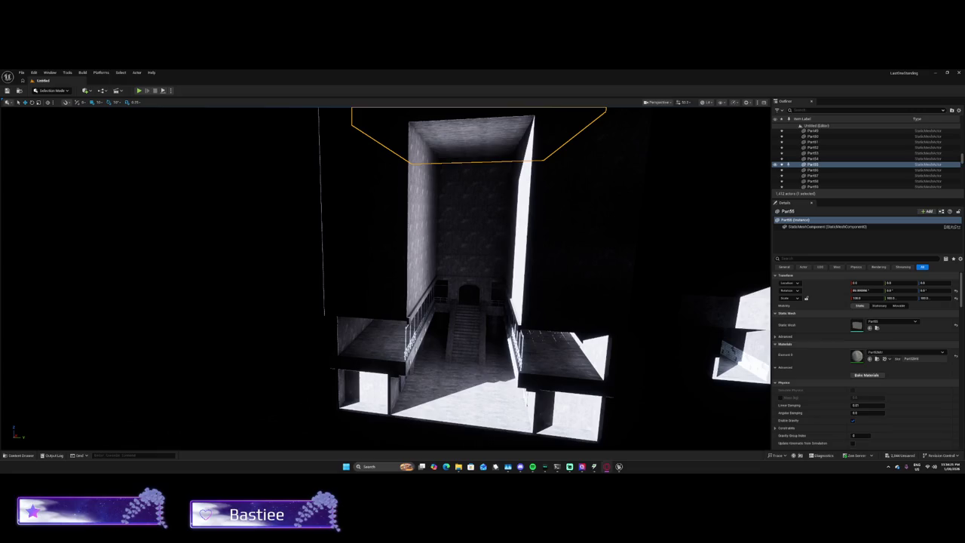
scroll(229, 312, "down", 10)
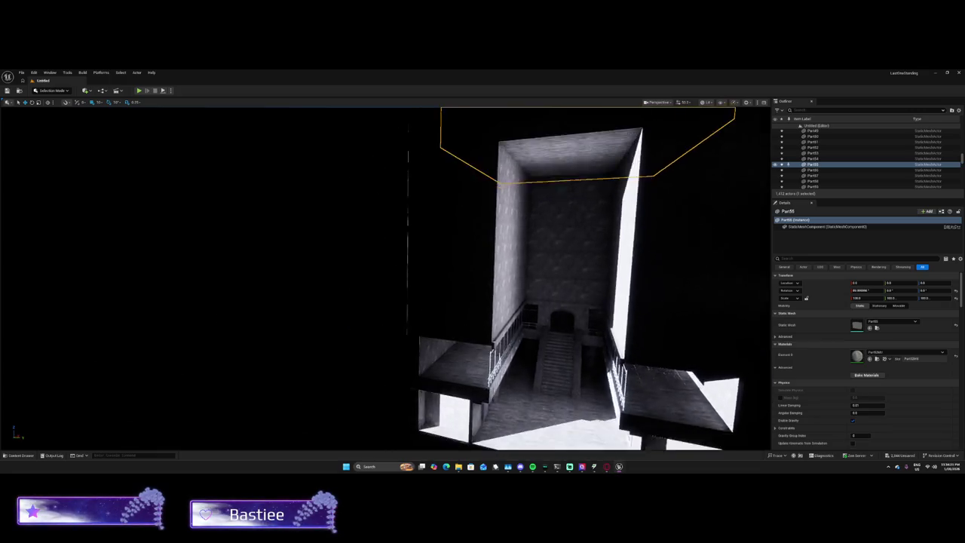
mouse_move(258, 213)
left_mouse_down()
mouse_move(271, 213)
mouse_move(226, 219)
mouse_move(260, 214)
left_mouse_up()
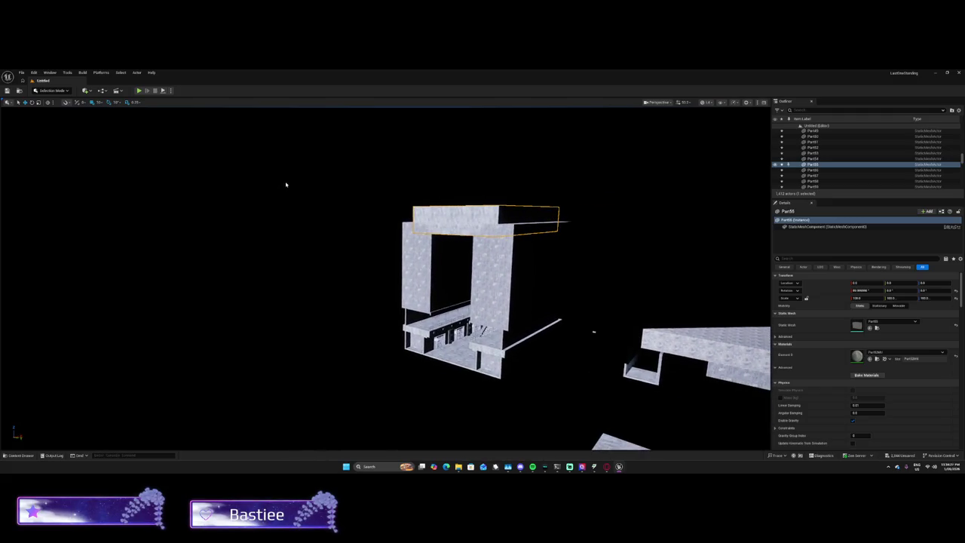
mouse_move(330, 209)
left_mouse_down()
mouse_move(355, 188)
mouse_move(275, 339)
mouse_move(208, 407)
left_mouse_up()
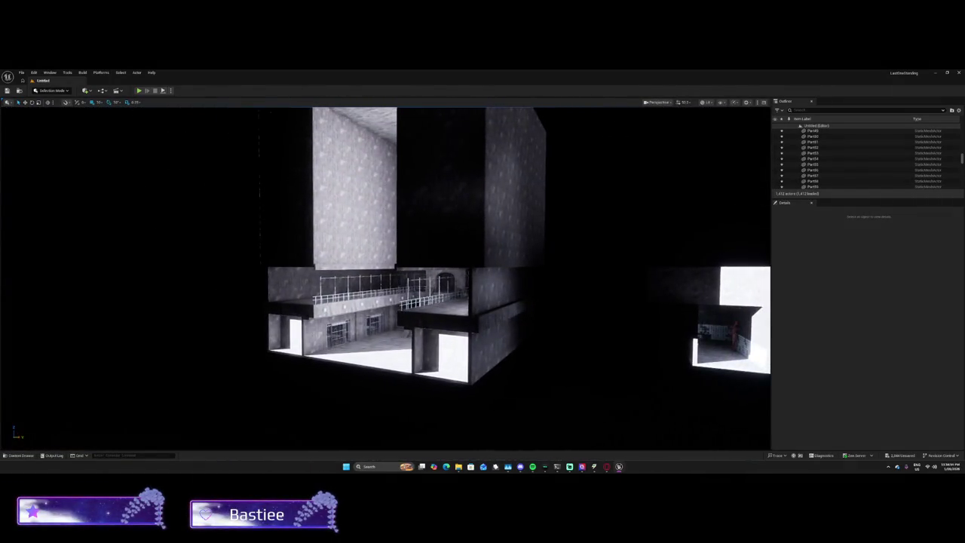
Step: Switch the viewport camera away and back to Perspective, then box-select the whole left building
left_click(665, 105)
left_click(662, 136)
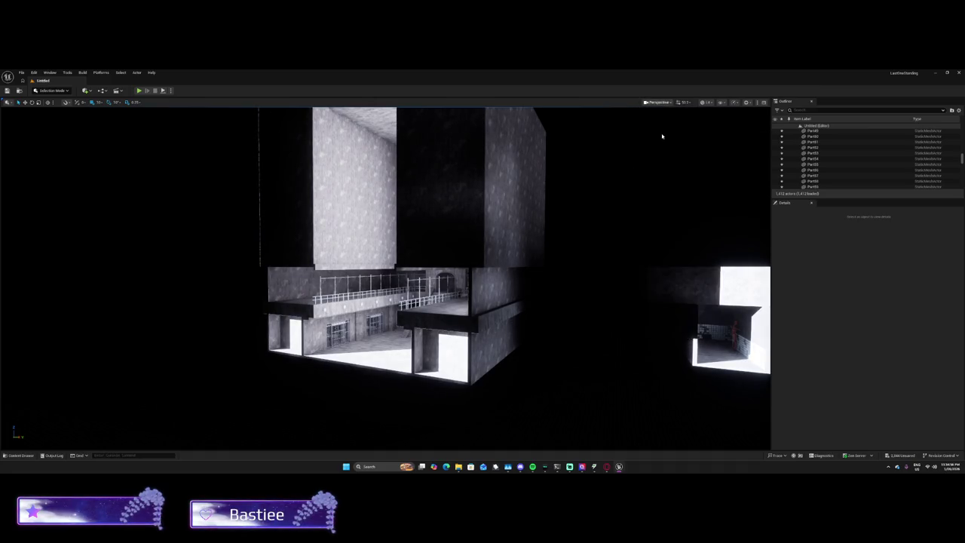
left_click(644, 102)
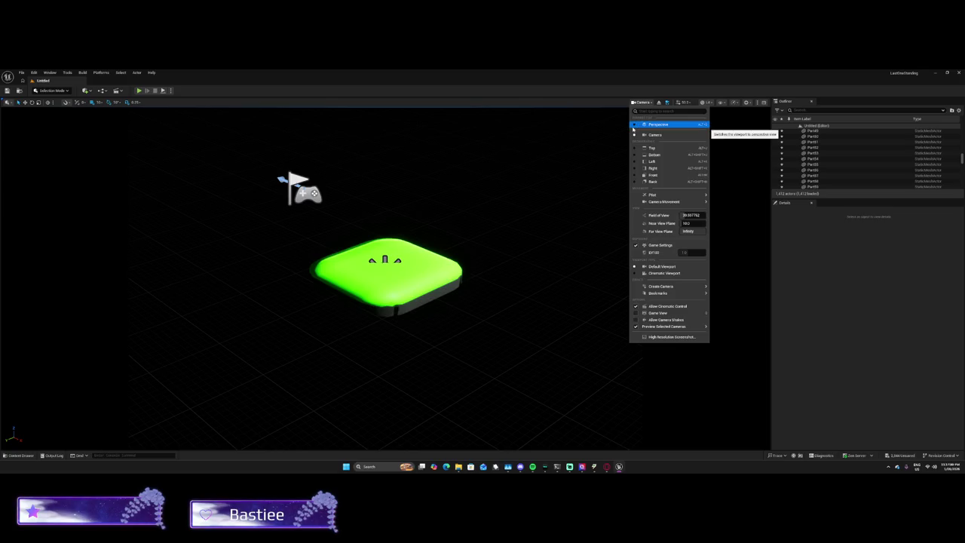
left_click(642, 124)
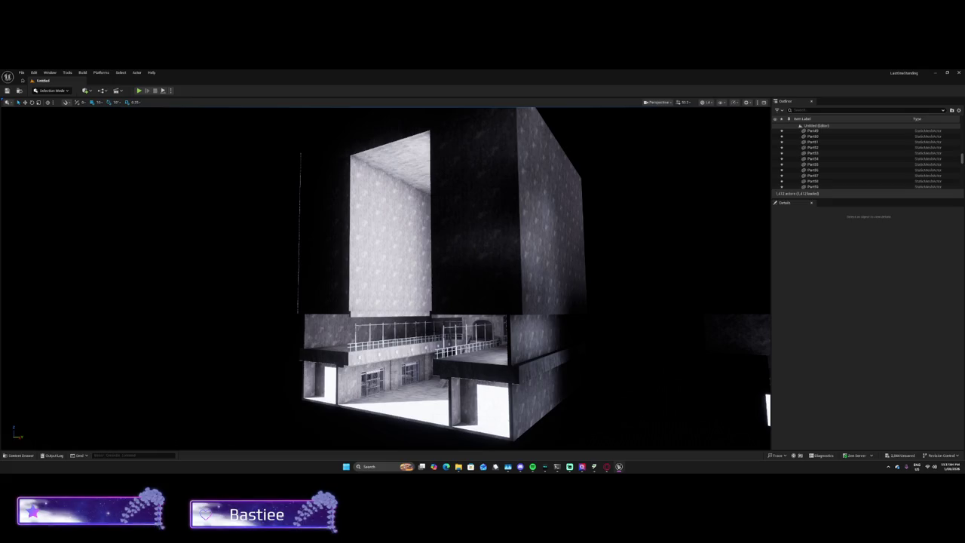
left_click_drag(228, 356, 226, 358)
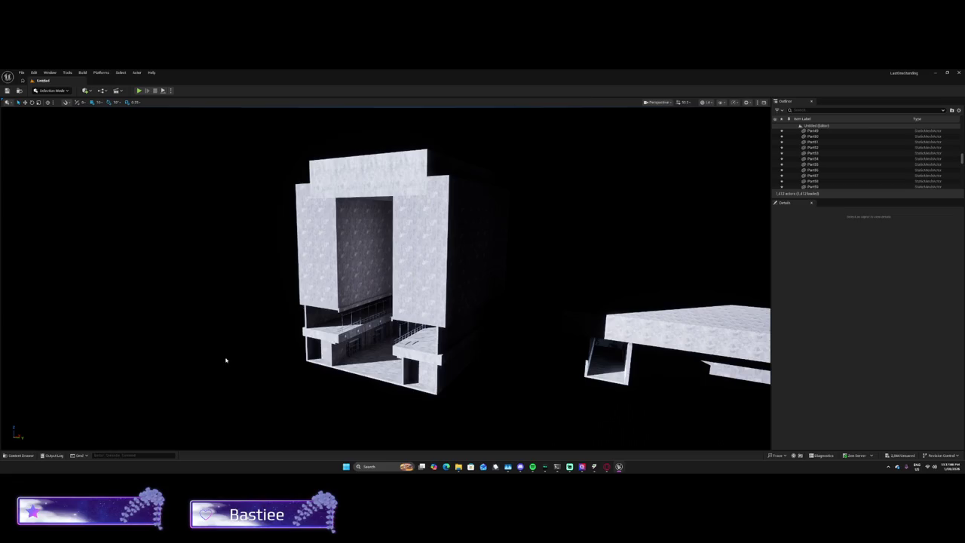
left_click_drag(256, 156, 523, 397)
Step: Frame the selected building and run Bake Materials, confirming default options for each piece
key("f")
scroll(386, 279, "up", 10)
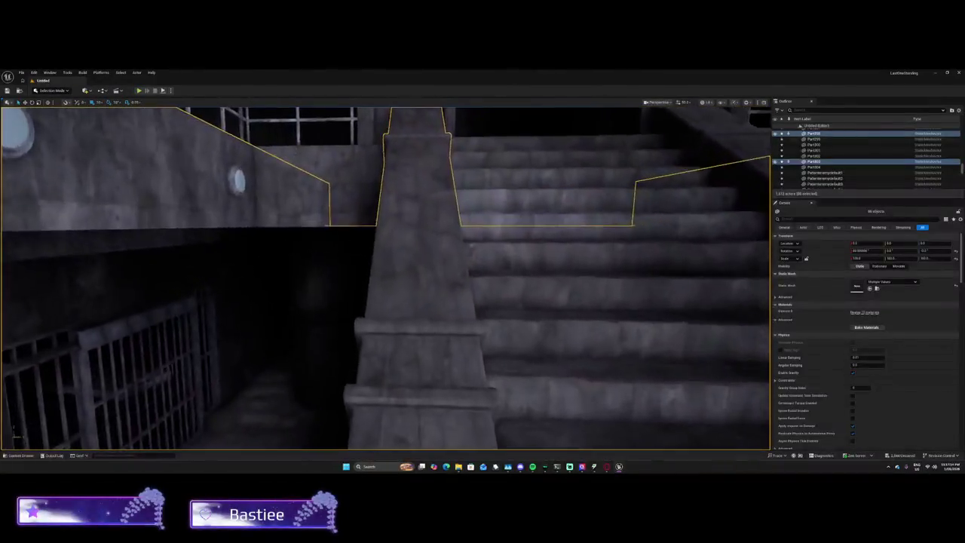
key("f")
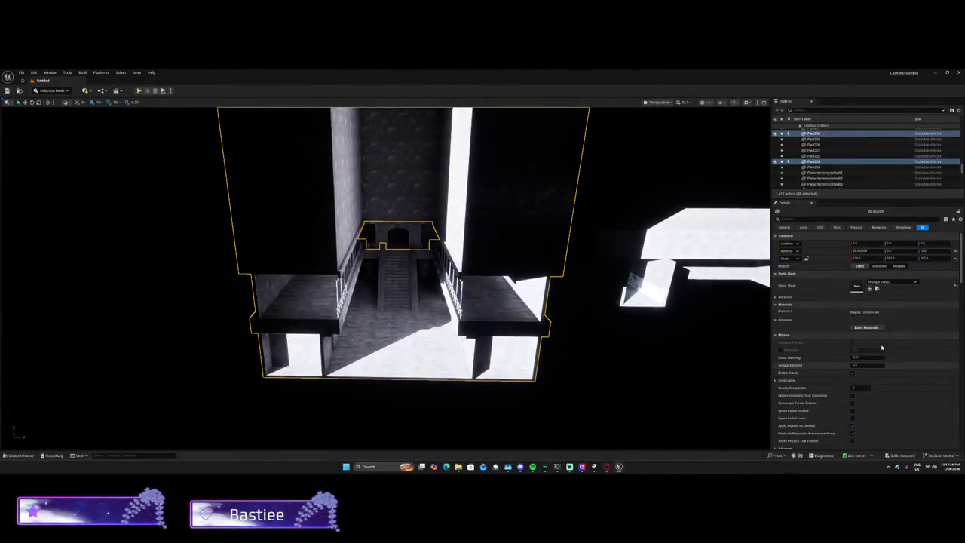
left_click(873, 328)
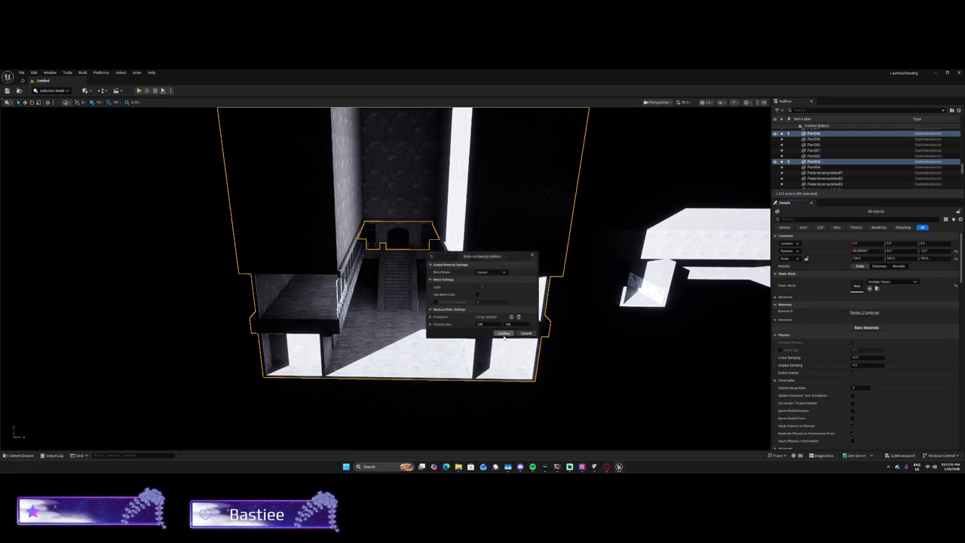
left_click(504, 335)
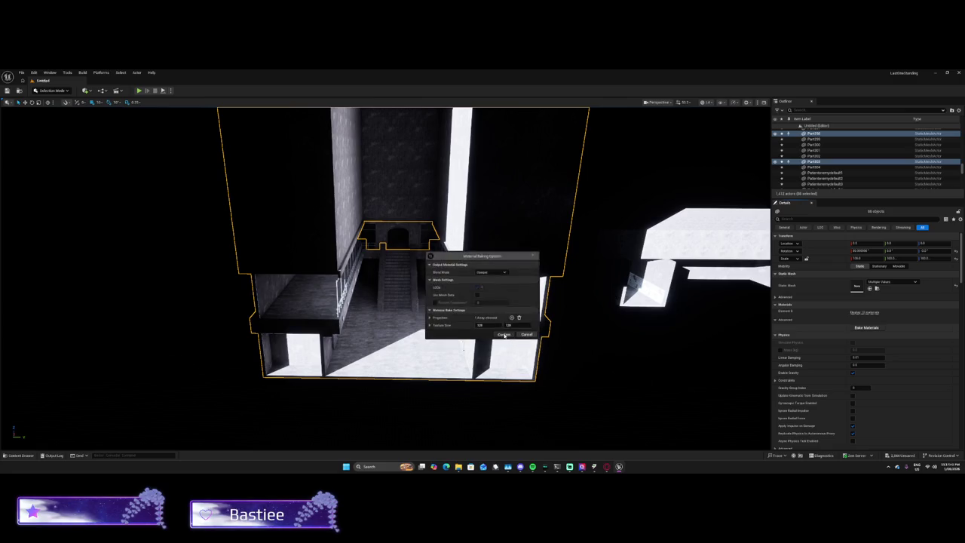
left_click(504, 335)
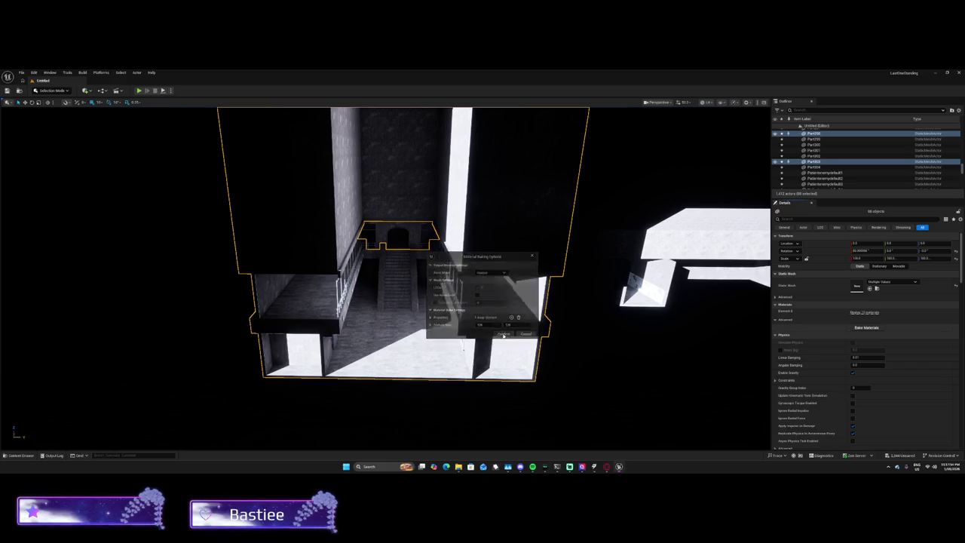
left_click_drag(464, 263, 748, 269)
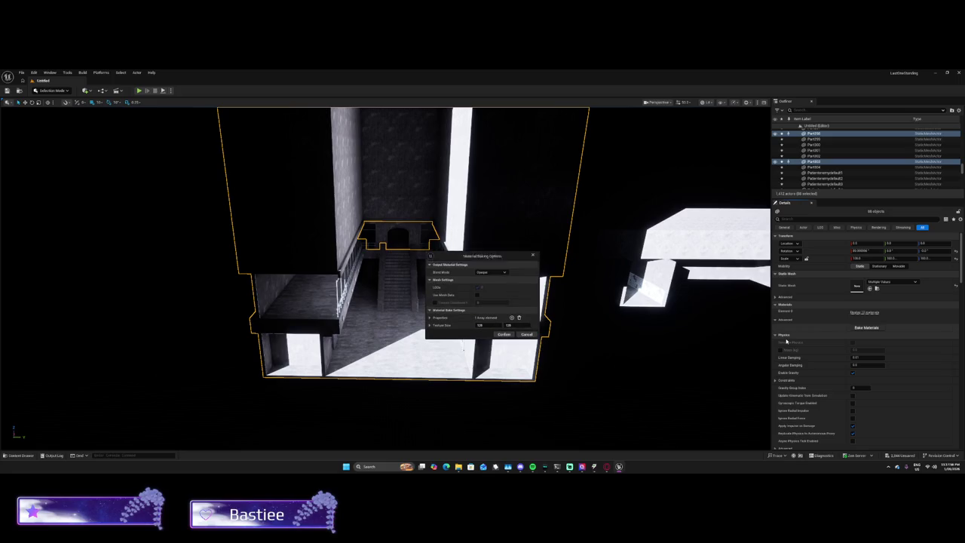
Step: Search 'auto' in Windows, launch the OP Auto Clicker shortcut and dismiss the access error
left_click(364, 467)
type("auto")
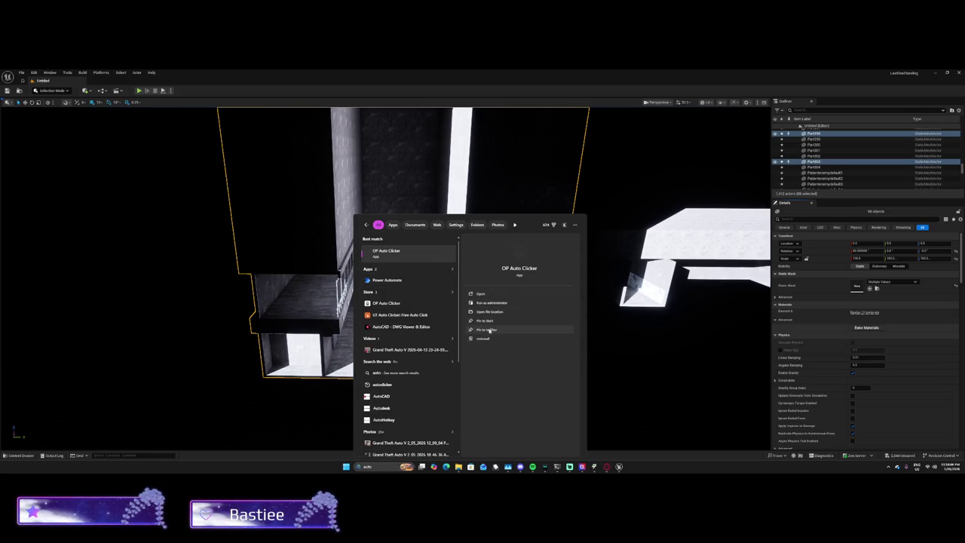
left_click(494, 312)
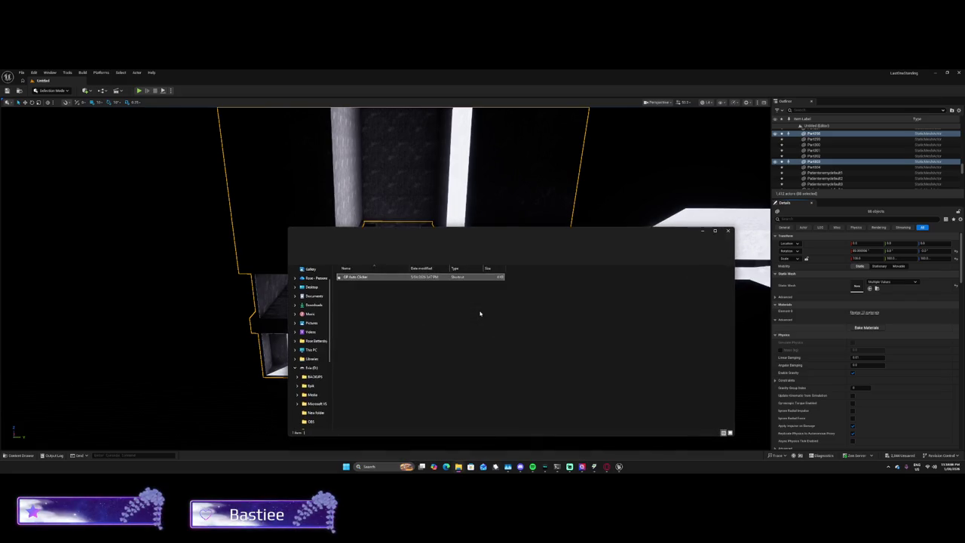
double_click(383, 279)
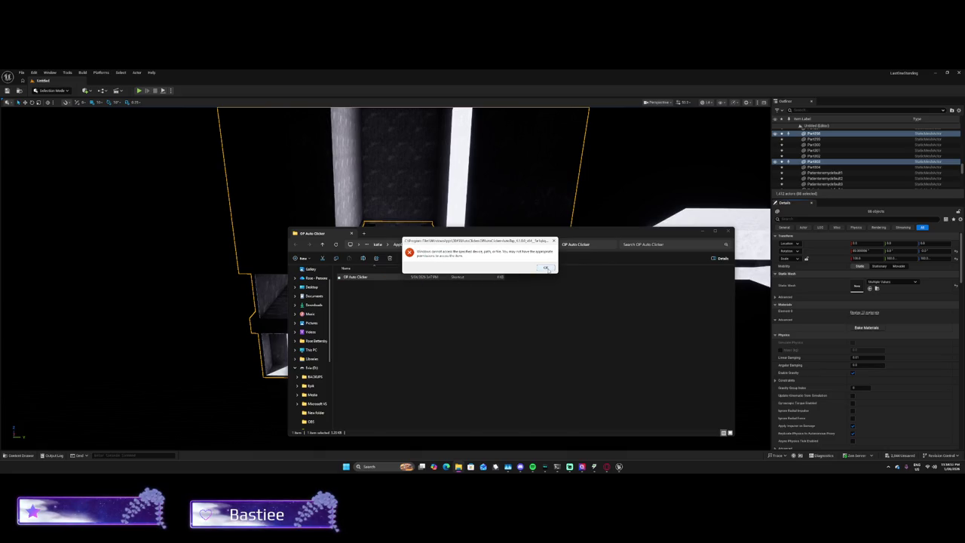
left_click(547, 268)
left_click(407, 440)
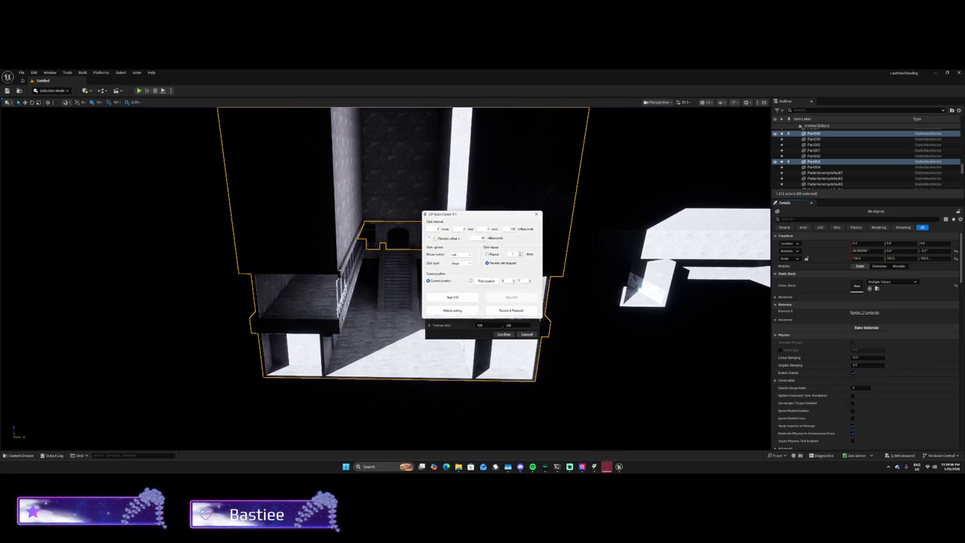
Step: Auto-click through the bake confirmations with F6, stop it, and select the Part133 wall
mouse_move(512, 214)
left_mouse_down()
mouse_move(640, 218)
mouse_move(647, 226)
left_mouse_up()
left_click(507, 337)
key("F6")
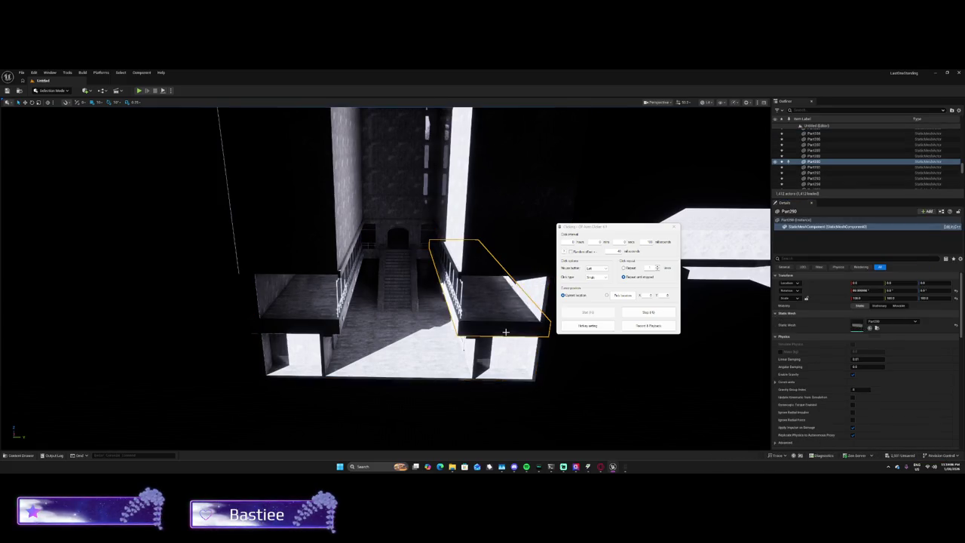
key("F6")
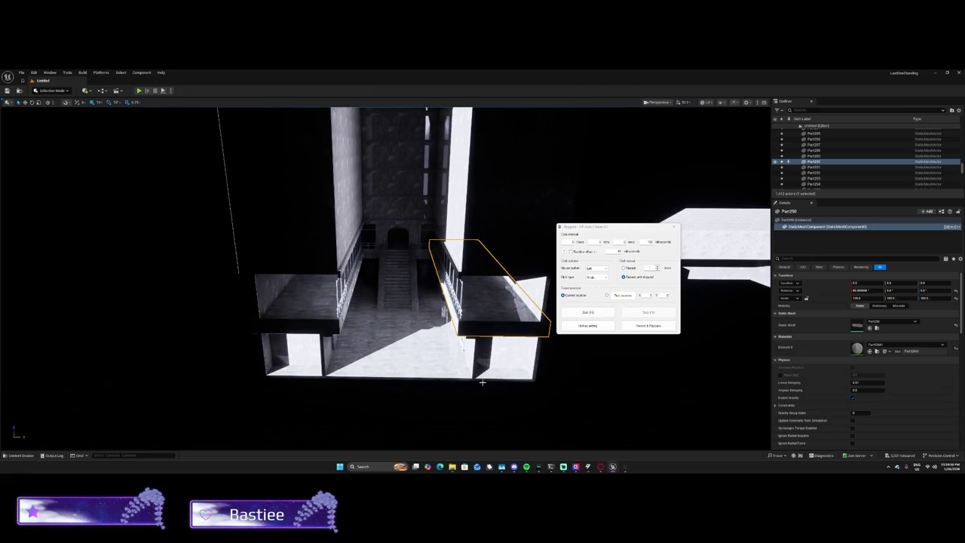
mouse_move(452, 398)
left_mouse_down()
mouse_move(407, 405)
mouse_move(418, 358)
mouse_move(403, 324)
mouse_move(275, 323)
left_mouse_up()
left_click(344, 220)
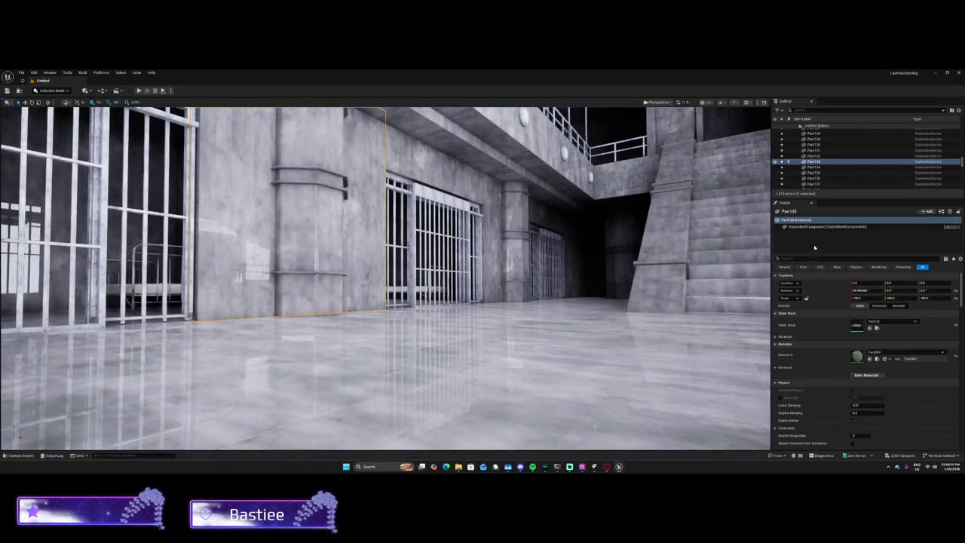
Step: Set the directional light's Intensity to 0.12, then raise it to 10
scroll(816, 151, "up", 15)
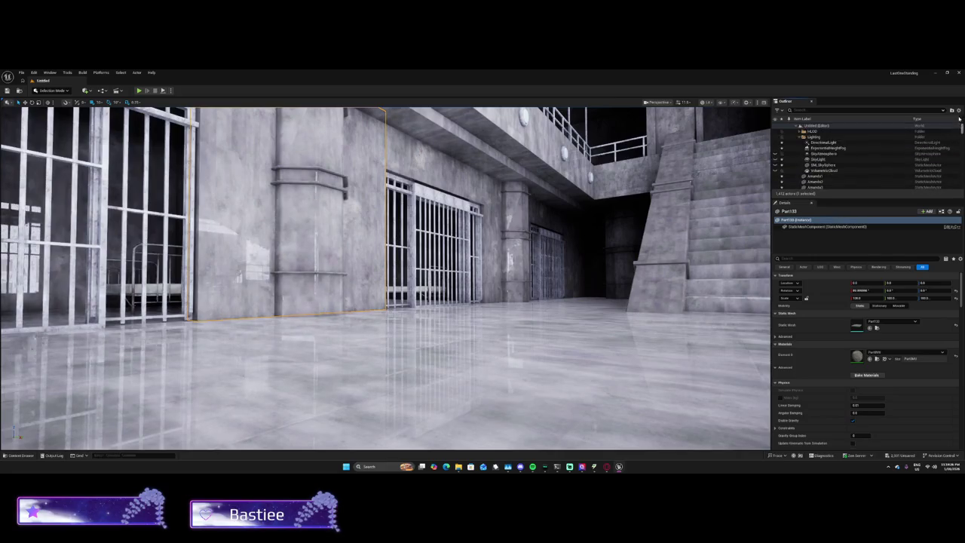
left_click(816, 142)
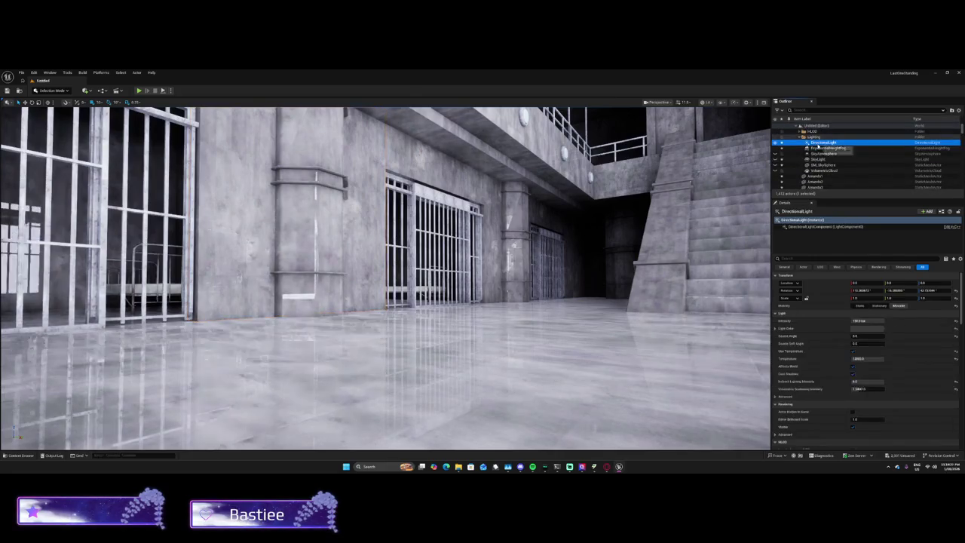
left_click(863, 321)
type("0.12")
key("Return")
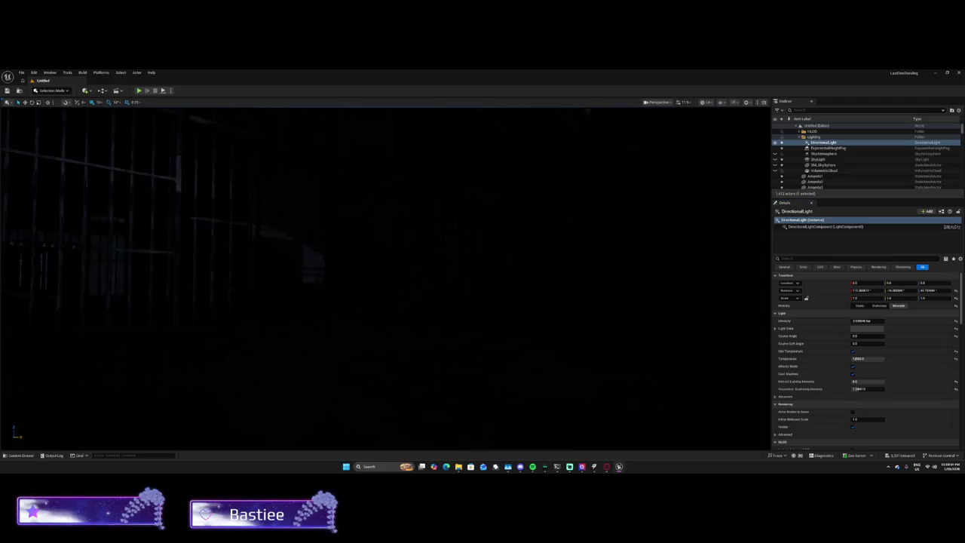
left_click(863, 321)
type("10")
key("Return")
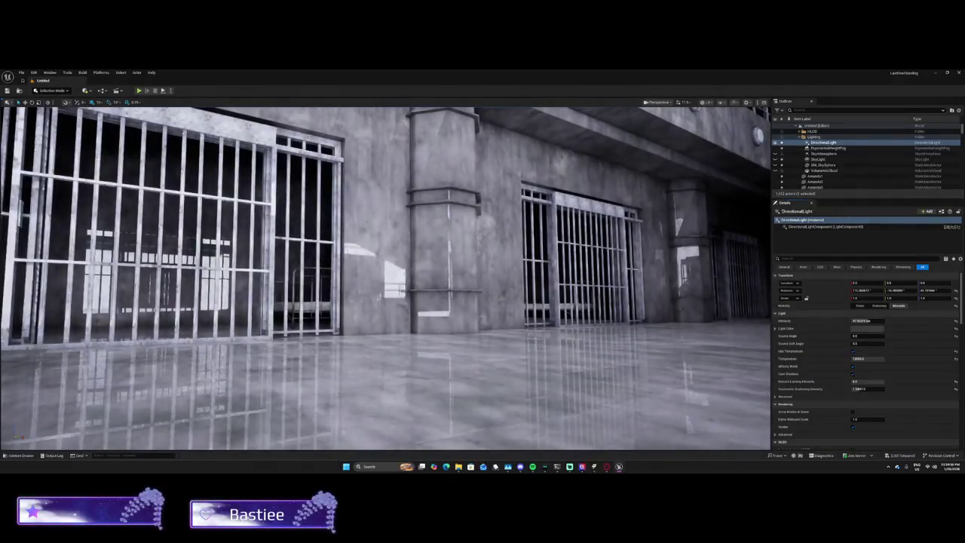
Step: Fly through the cell block and select the Part139 wall piece
key("w")
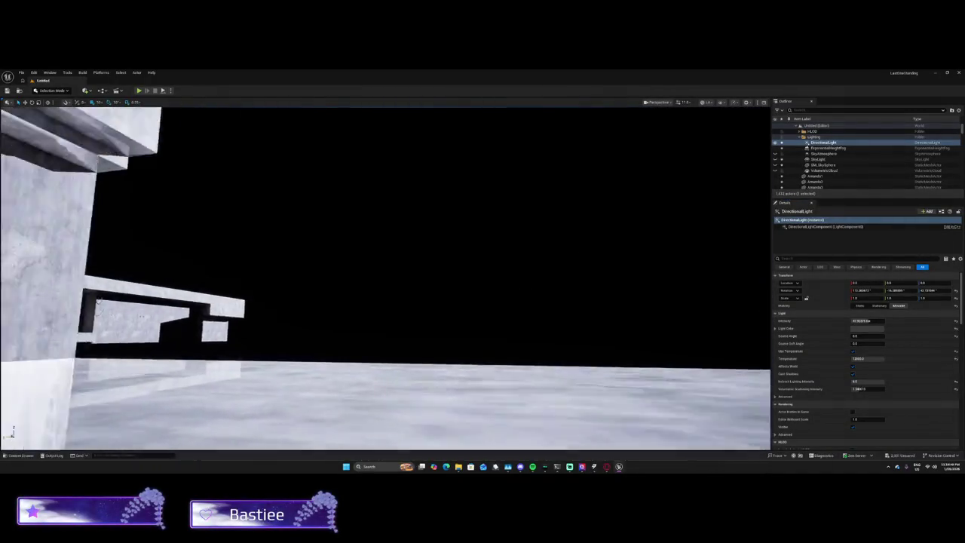
key("s")
left_click(415, 270)
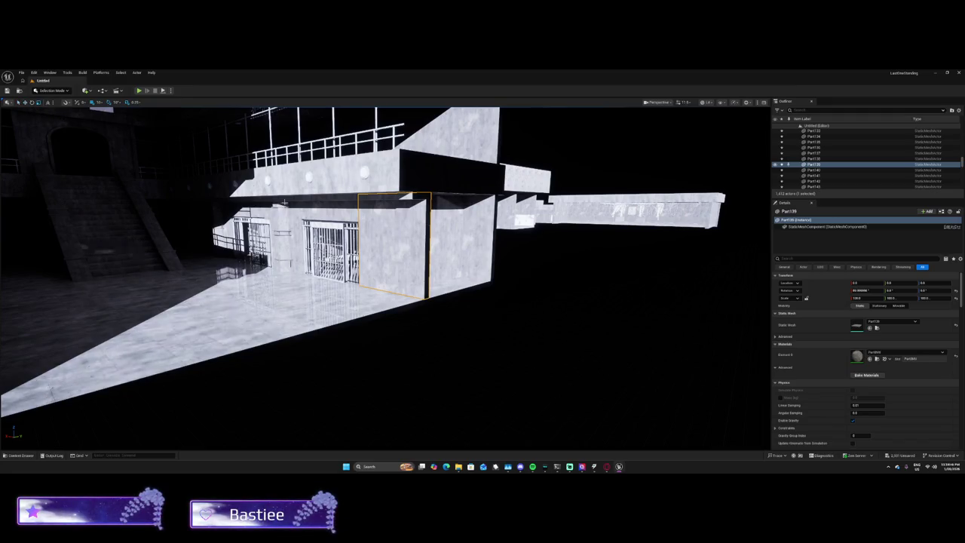
Step: Undo the accidental move of the Part139 wall and switch to Translate Mode
key("a")
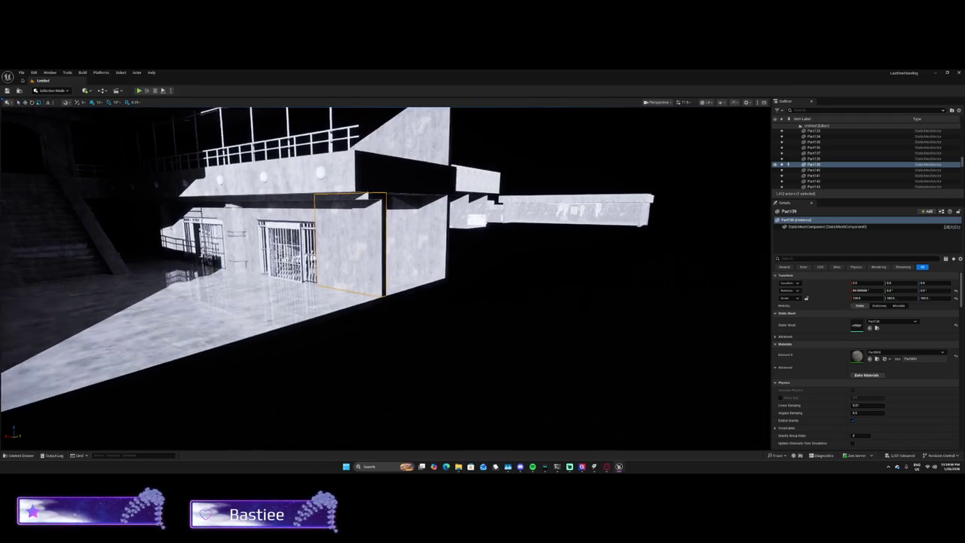
mouse_move(462, 240)
left_mouse_down()
mouse_move(527, 234)
mouse_move(211, 237)
mouse_move(369, 237)
left_mouse_up()
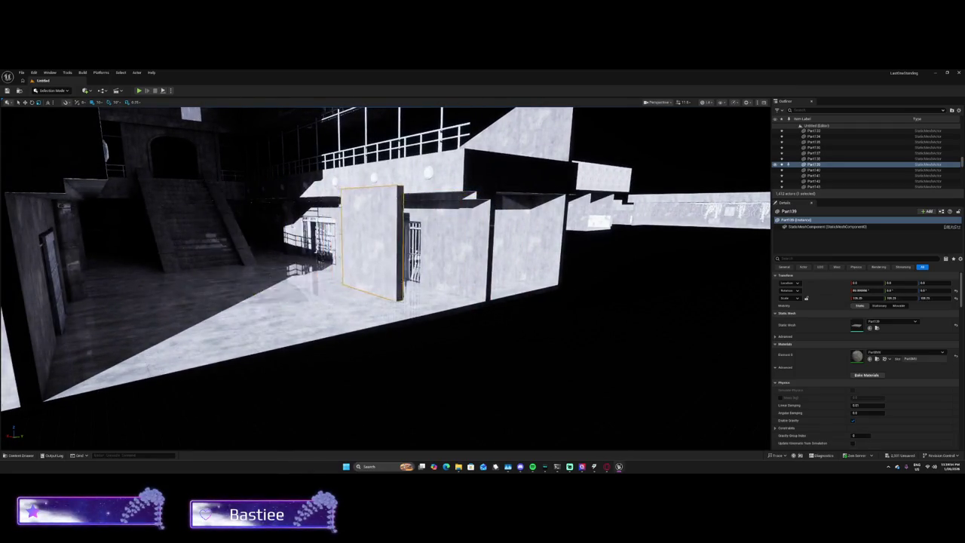
key("ctrl+z")
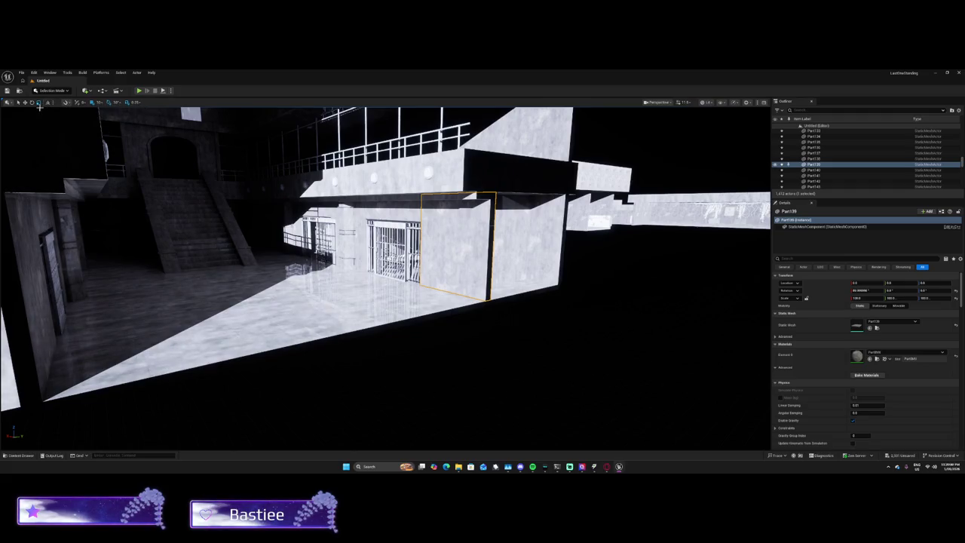
left_click(11, 104)
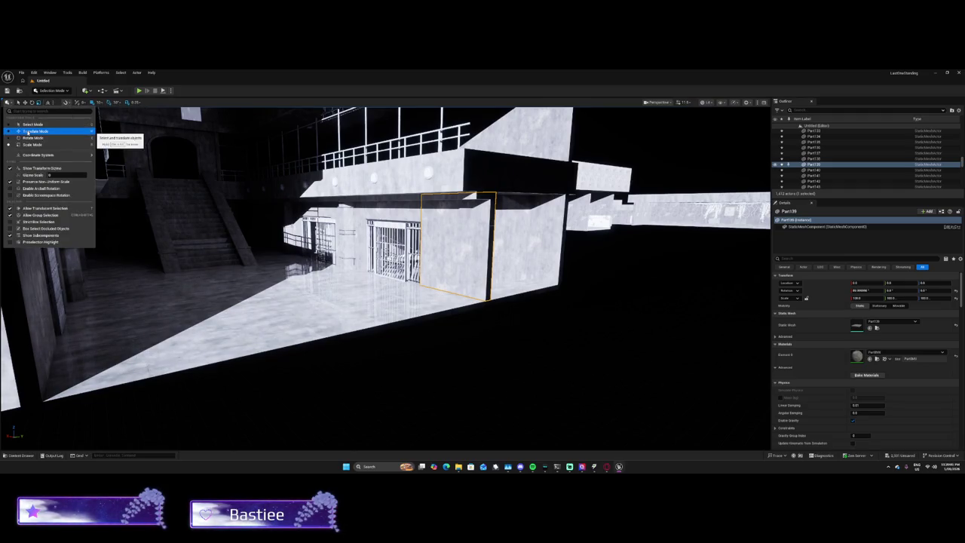
left_click(27, 131)
Step: Focus on the wall and apply a Delta Transform to Part139
left_click(279, 299)
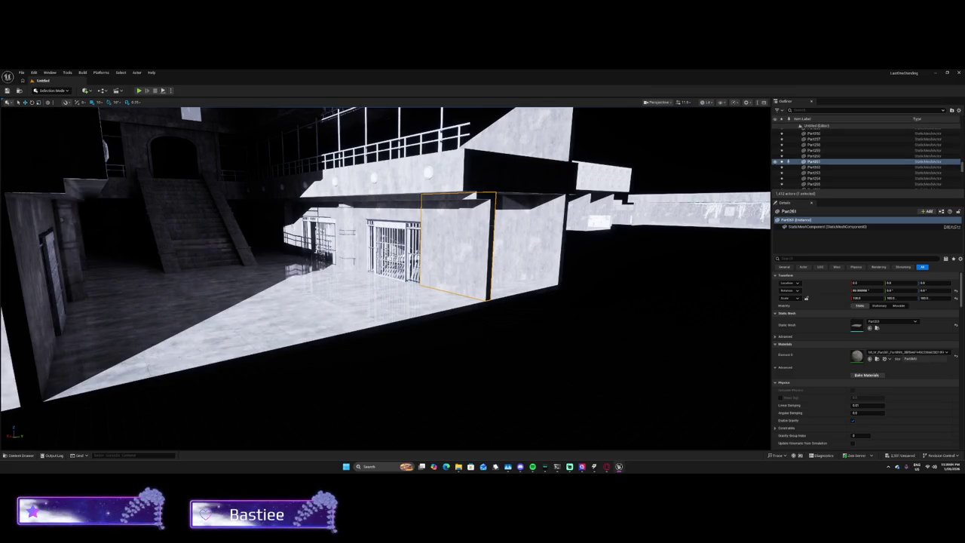
key("f")
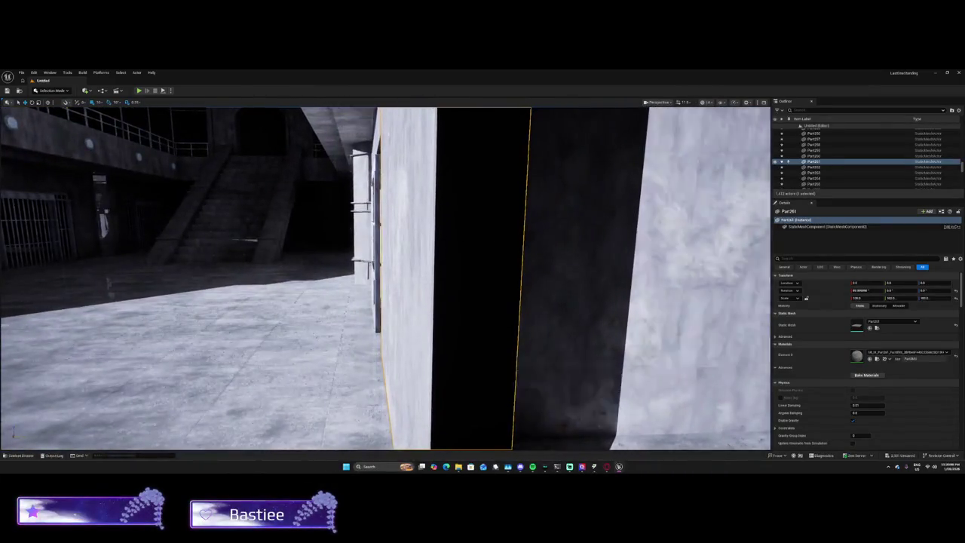
right_click(497, 238)
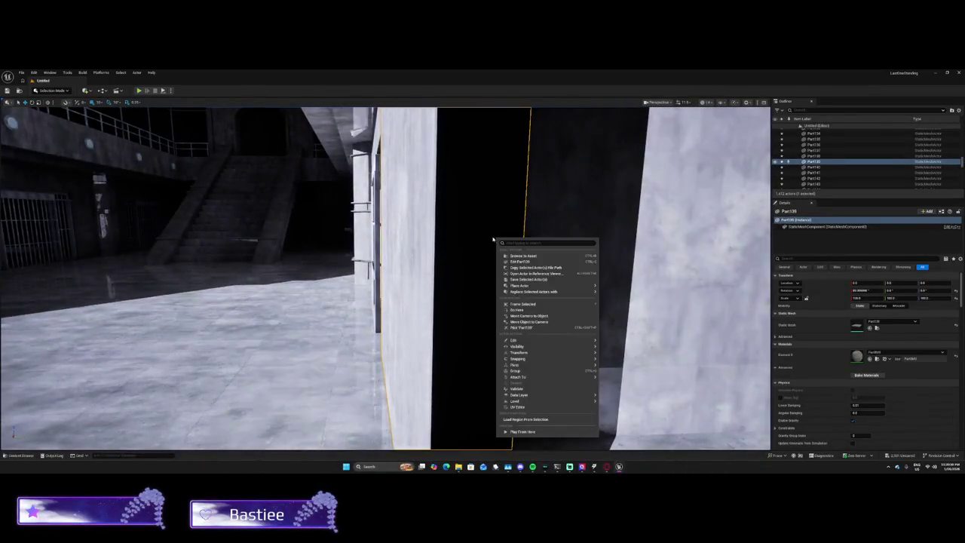
mouse_move(534, 352)
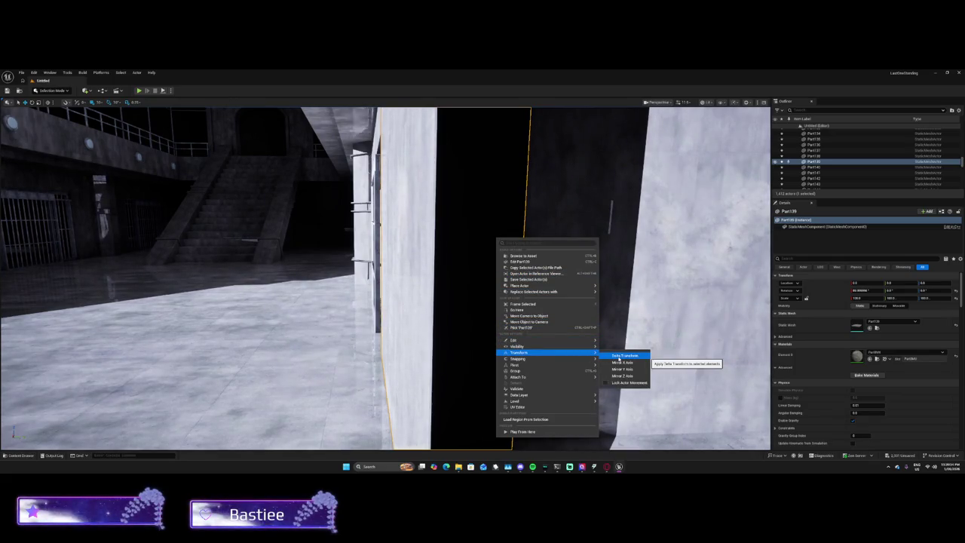
left_click(619, 355)
left_click(468, 273)
left_click_drag(472, 286, 413, 270)
Step: Set Pivot Offset from the current pivots of Part261 and Part139
right_click(390, 262)
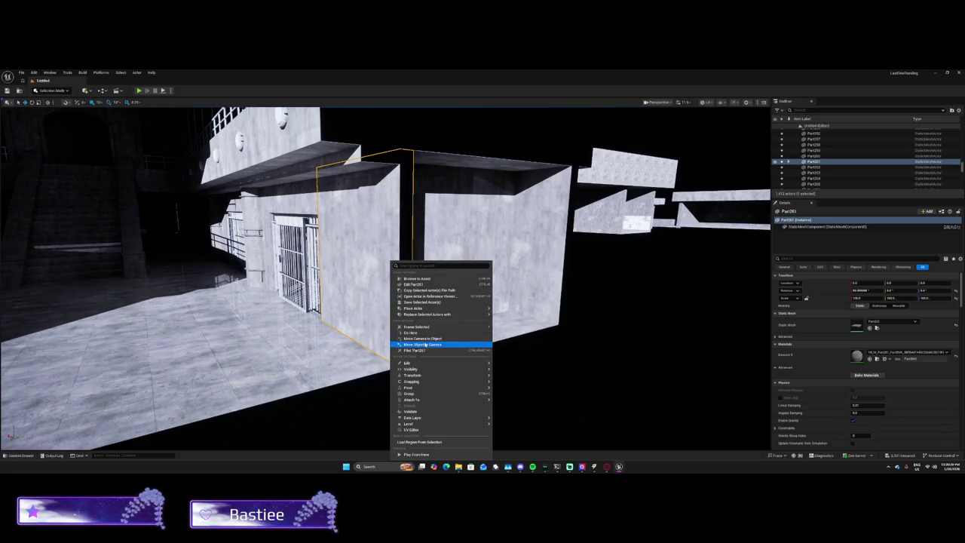
mouse_move(415, 375)
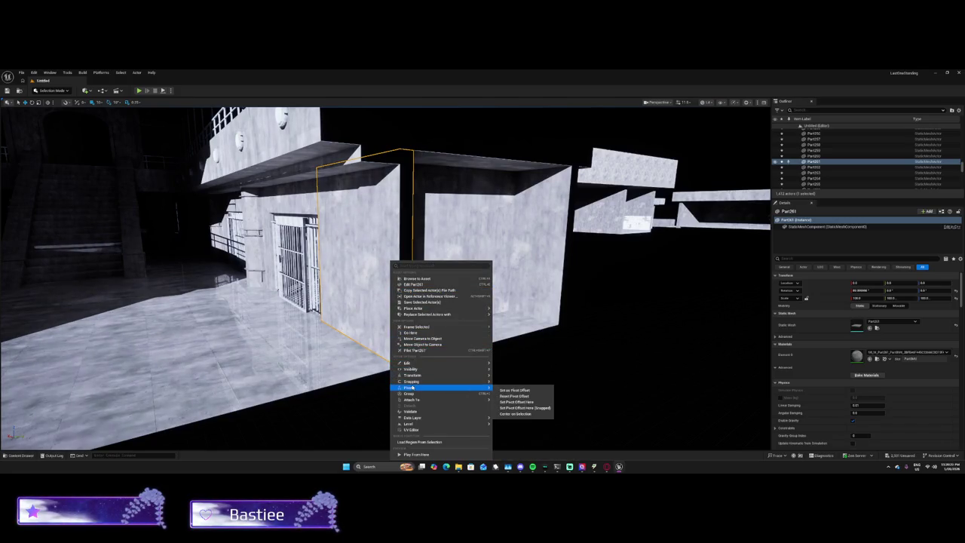
left_click(531, 391)
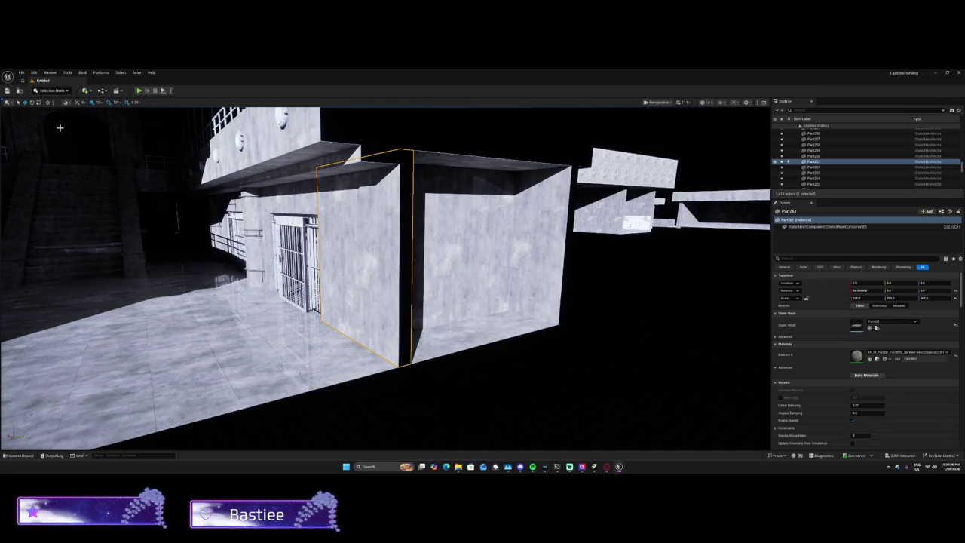
left_click_drag(266, 175, 189, 265)
right_click(189, 264)
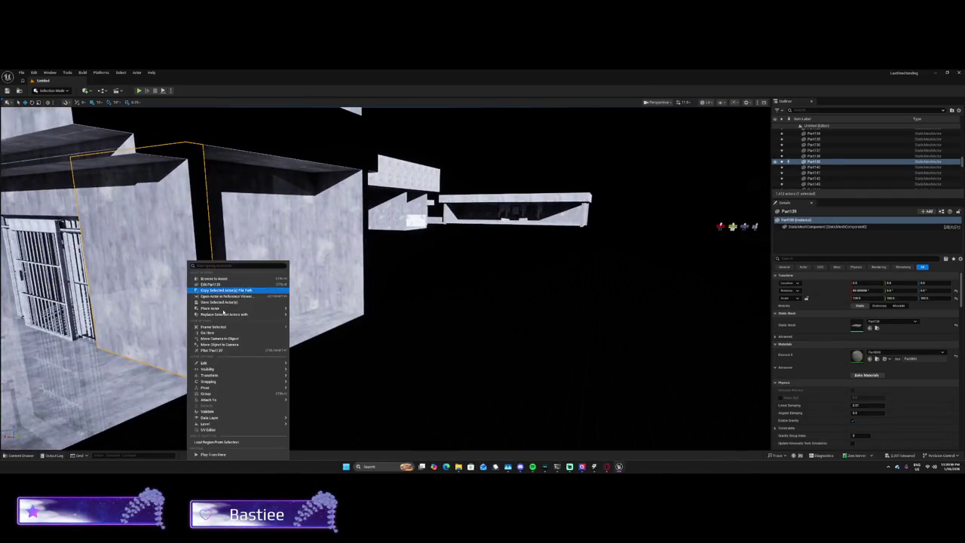
mouse_move(233, 388)
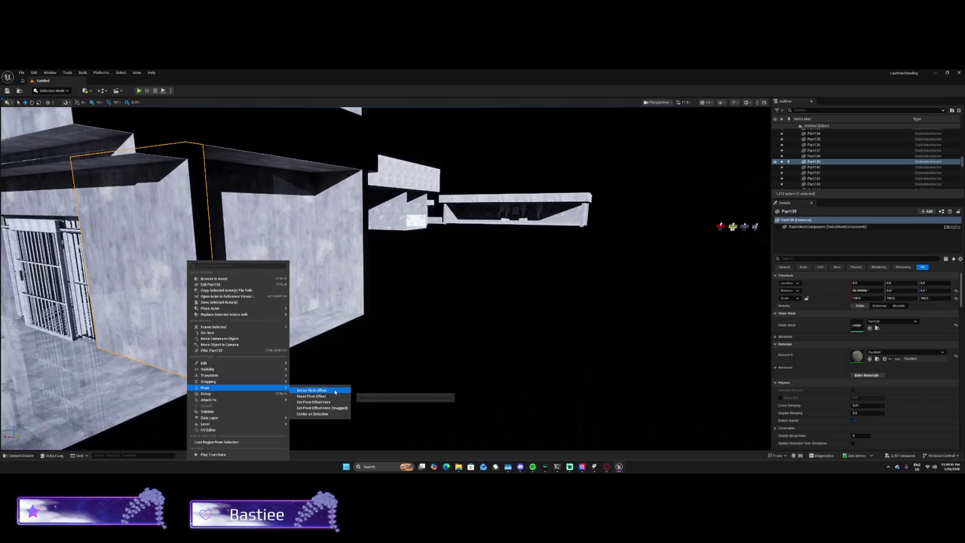
left_click(336, 390)
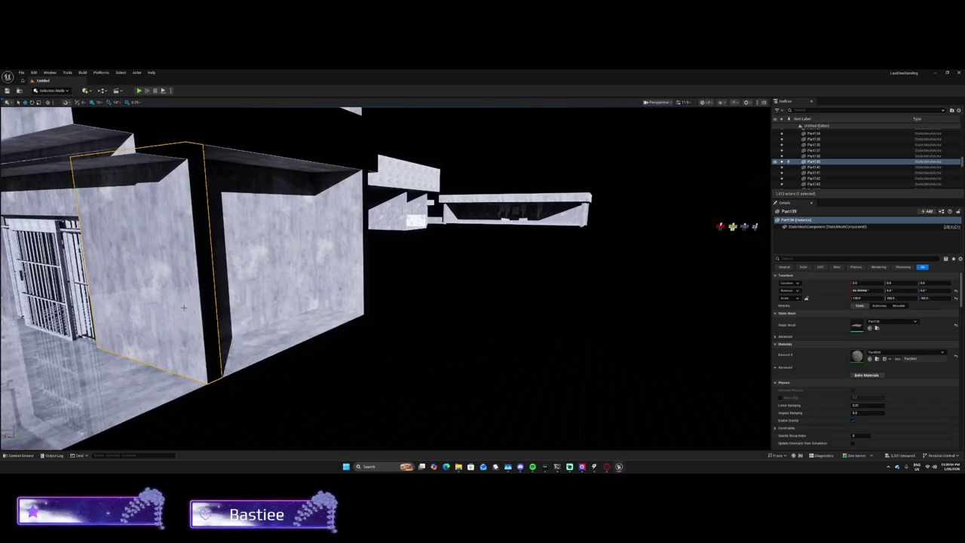
right_click(186, 111)
mouse_move(204, 211)
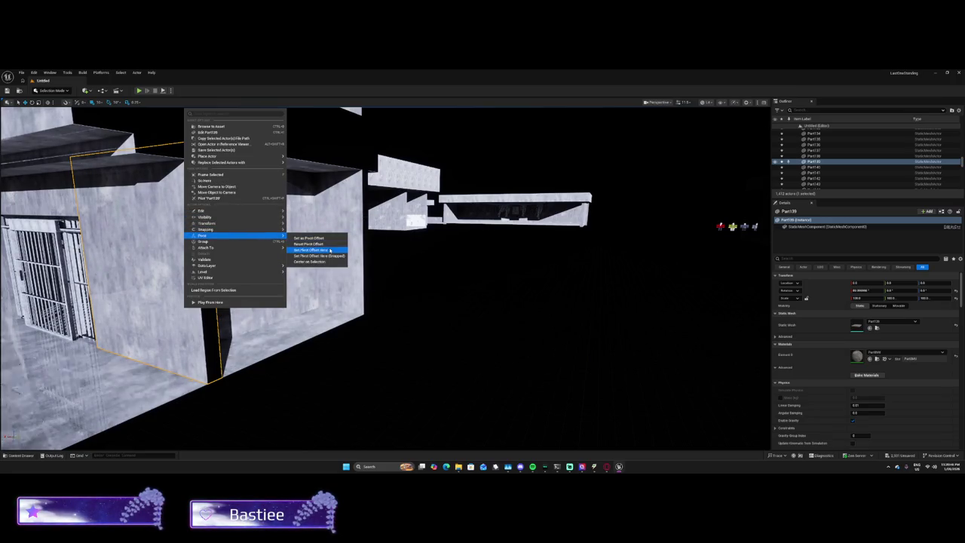
Step: Place Part139's pivot at the chosen spot, scale the wall wider, and move it to the left wall
left_click(316, 249)
mouse_move(243, 285)
left_mouse_down()
mouse_move(301, 242)
mouse_move(345, 185)
left_mouse_up()
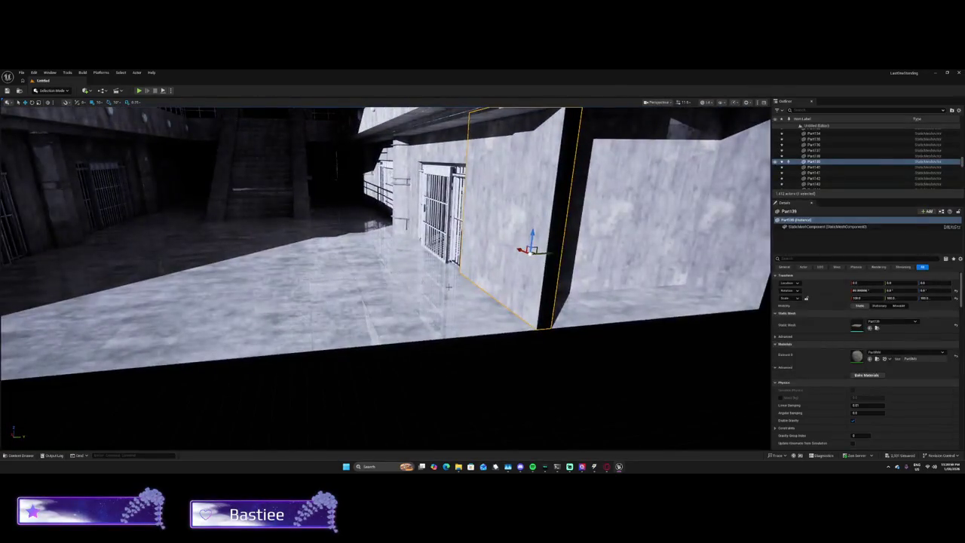
left_click(39, 102)
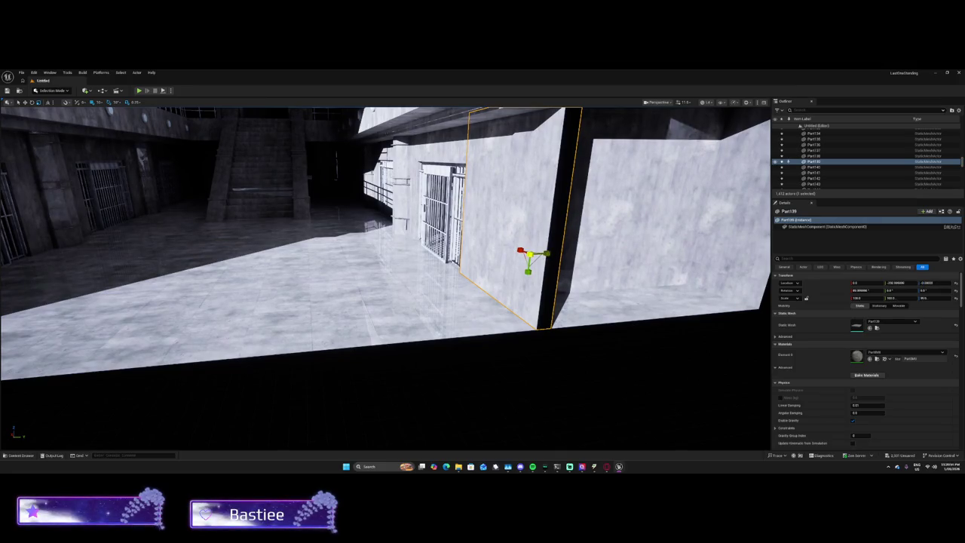
left_click_drag(530, 255, 381, 261)
left_click_drag(172, 279, 174, 278)
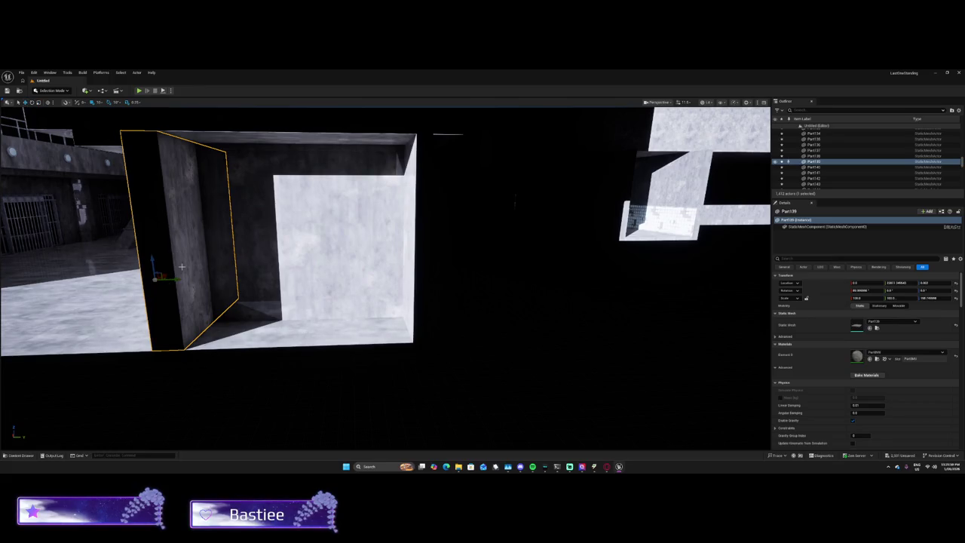
mouse_move(179, 279)
left_mouse_down()
mouse_move(159, 274)
mouse_move(219, 285)
left_mouse_up()
left_click_drag(384, 301, 161, 307)
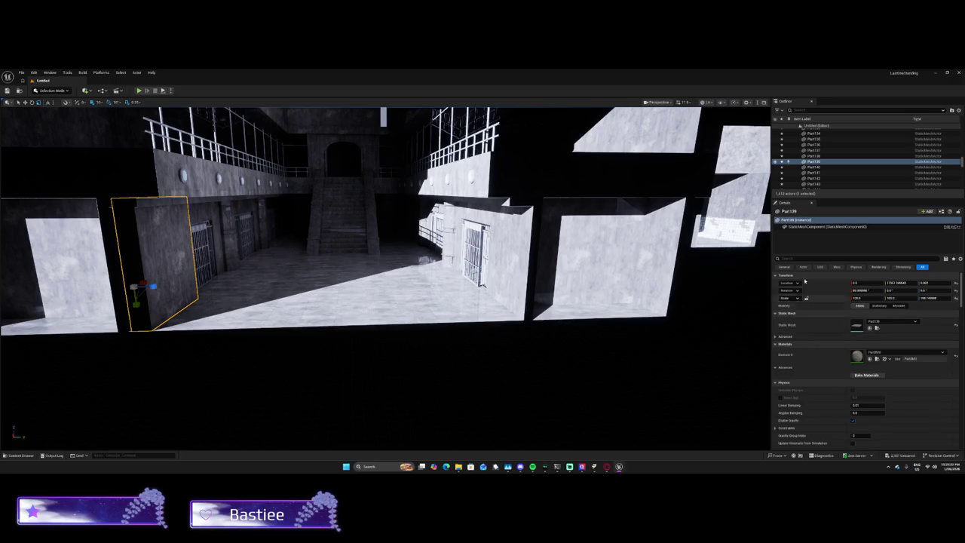
Step: Filter the wall's Details panel to its rendering and lighting properties
left_click(855, 267)
left_click(878, 266)
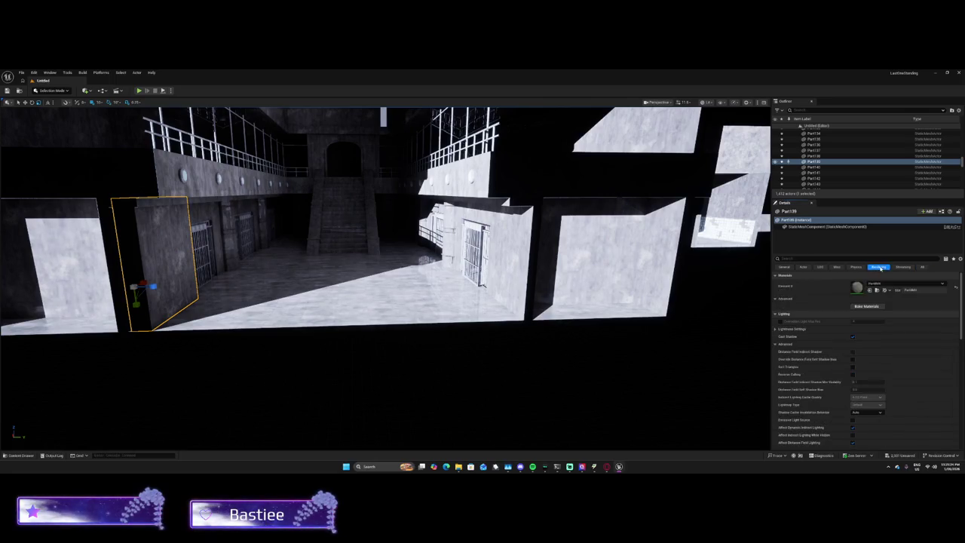
scroll(874, 377, "down", 2)
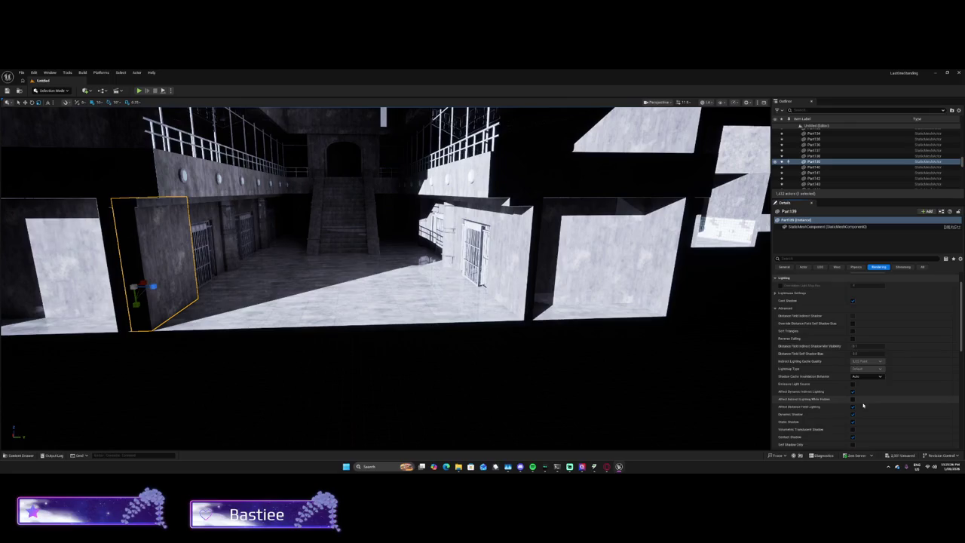
Step: Rotate Part139 outward about its left edge and slide it right into line with the back wall
left_click_drag(134, 296, 139, 296)
left_click_drag(142, 286, 159, 287)
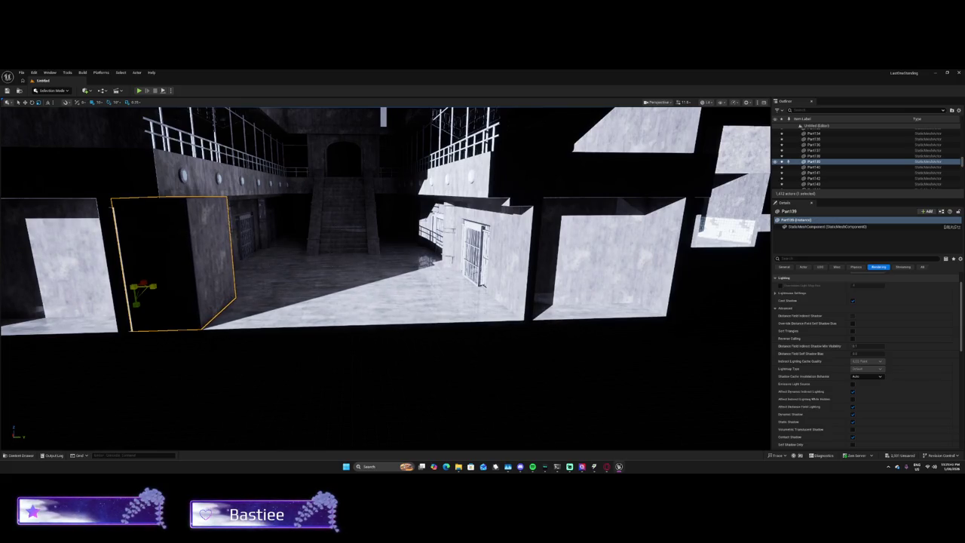
left_click_drag(160, 286, 182, 287)
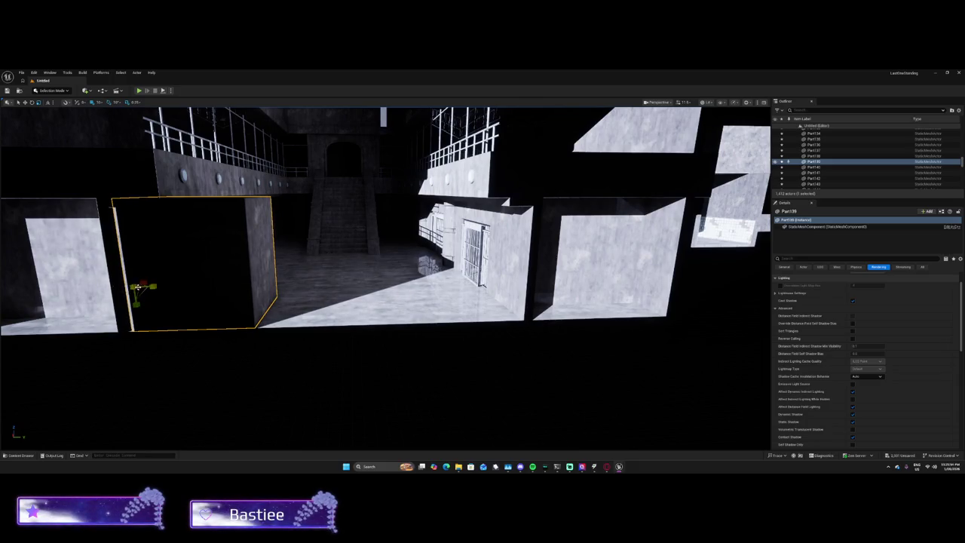
left_click_drag(182, 287, 212, 287)
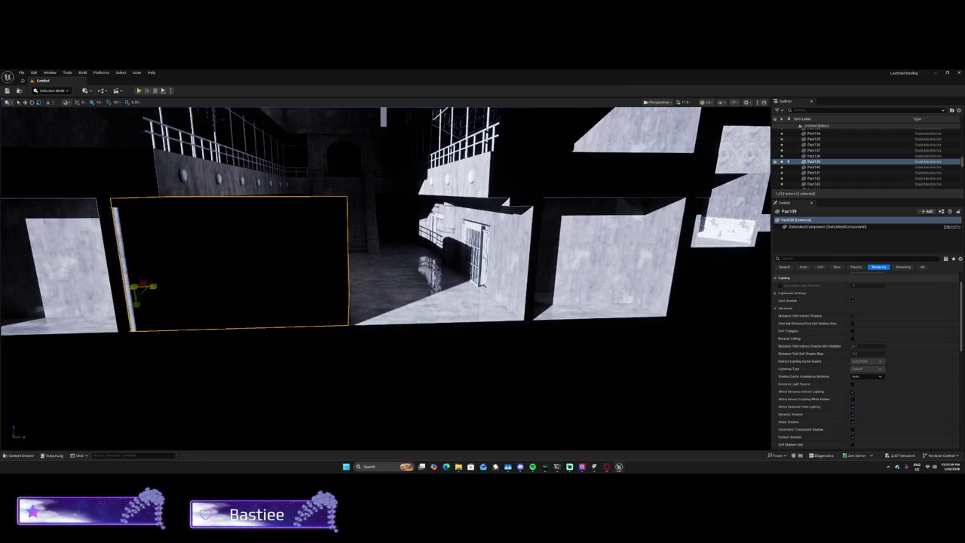
mouse_move(143, 286)
left_mouse_down()
mouse_move(389, 286)
mouse_move(289, 286)
mouse_move(333, 286)
left_mouse_up()
mouse_move(183, 356)
left_mouse_down()
mouse_move(173, 343)
mouse_move(192, 301)
mouse_move(188, 316)
mouse_move(132, 317)
mouse_move(441, 328)
left_mouse_up()
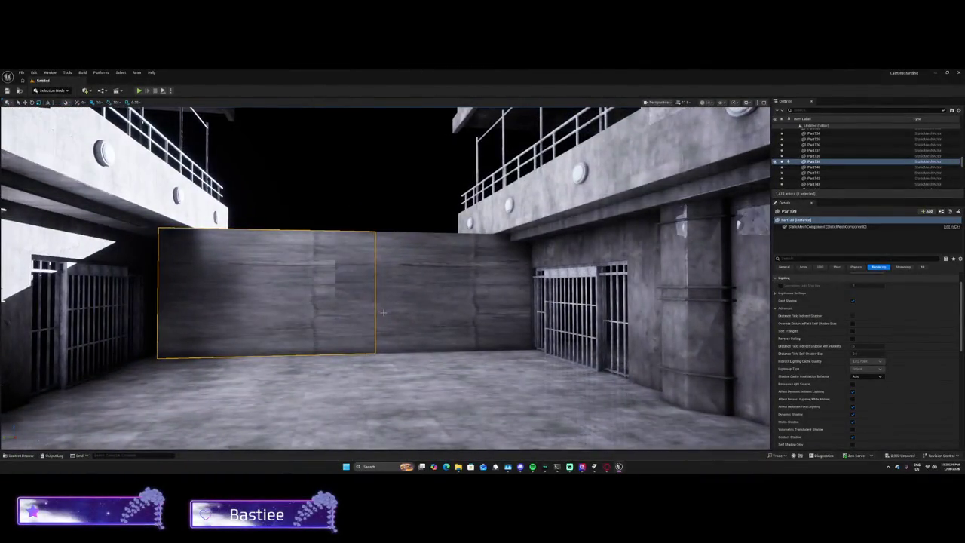
scroll(303, 310, "down", 5)
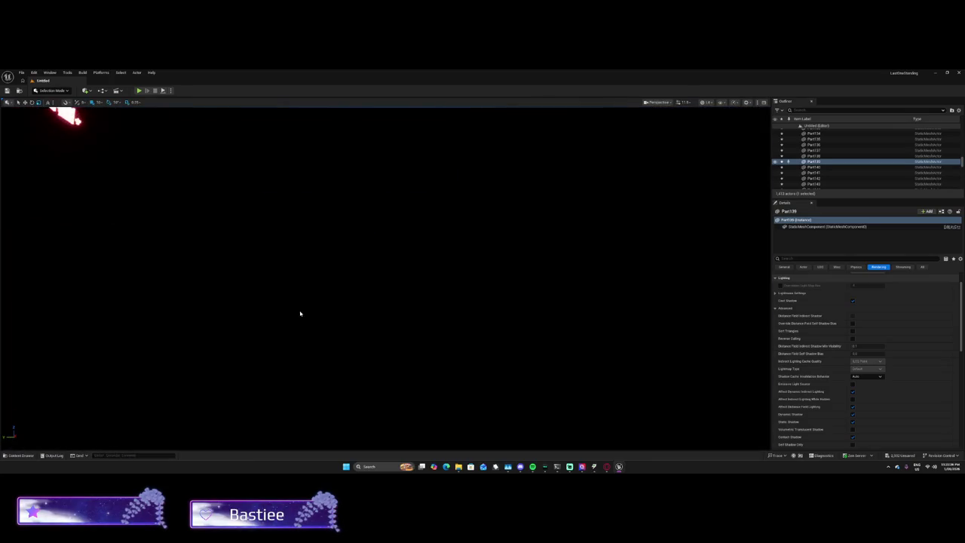
mouse_move(304, 311)
left_mouse_down()
mouse_move(463, 321)
mouse_move(298, 317)
mouse_move(298, 335)
mouse_move(299, 307)
left_mouse_up()
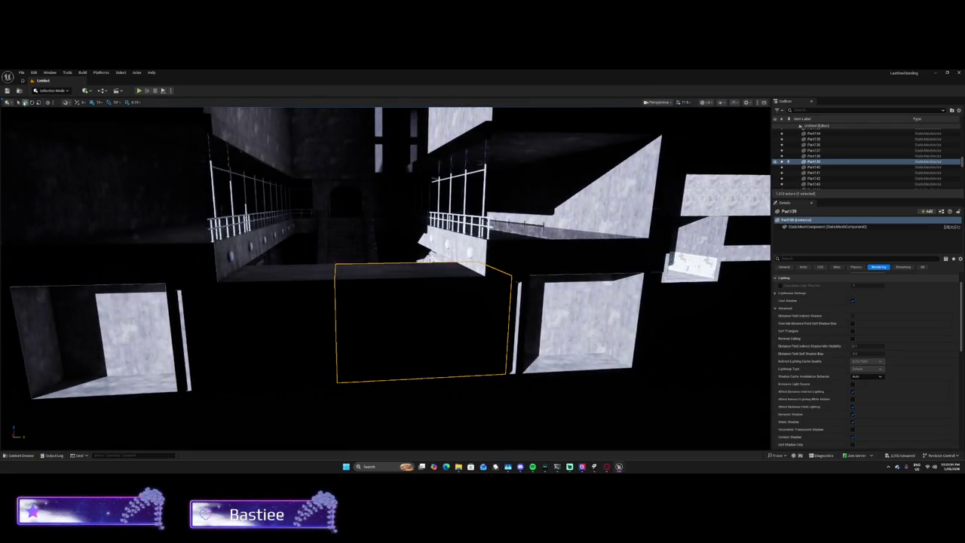
scroll(392, 294, "up", 1)
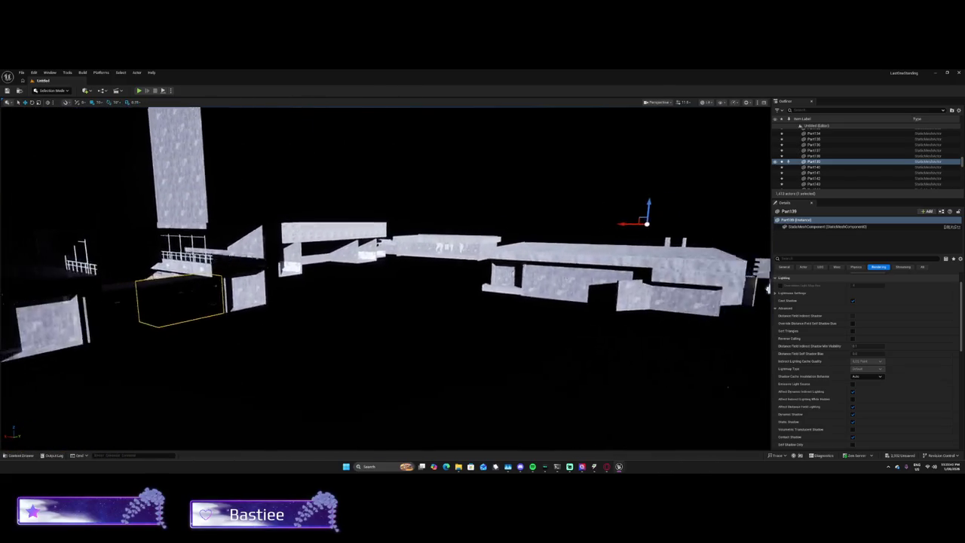
key("ctrl+z")
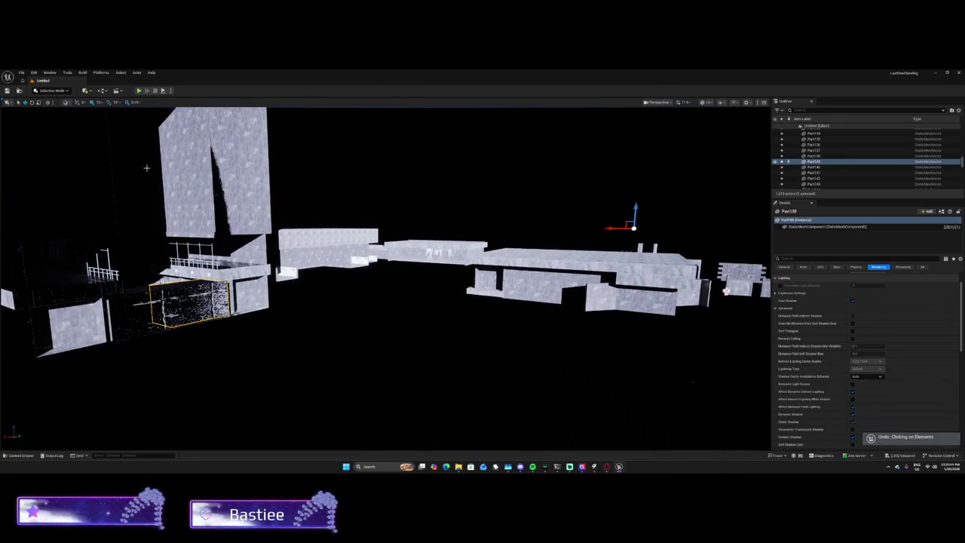
key("f")
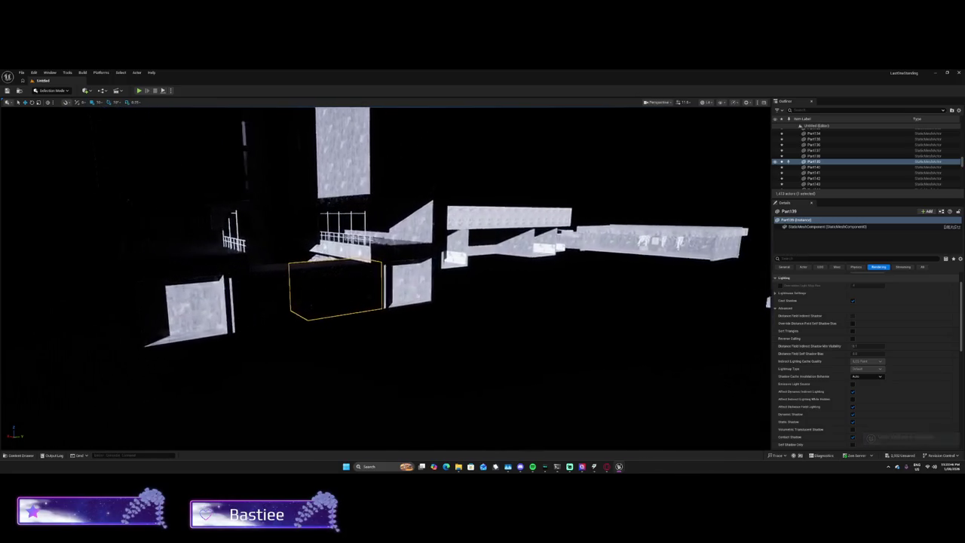
Step: Set Part139's pivot offset at a clicked point and lower the box slightly on Z
right_click(361, 257)
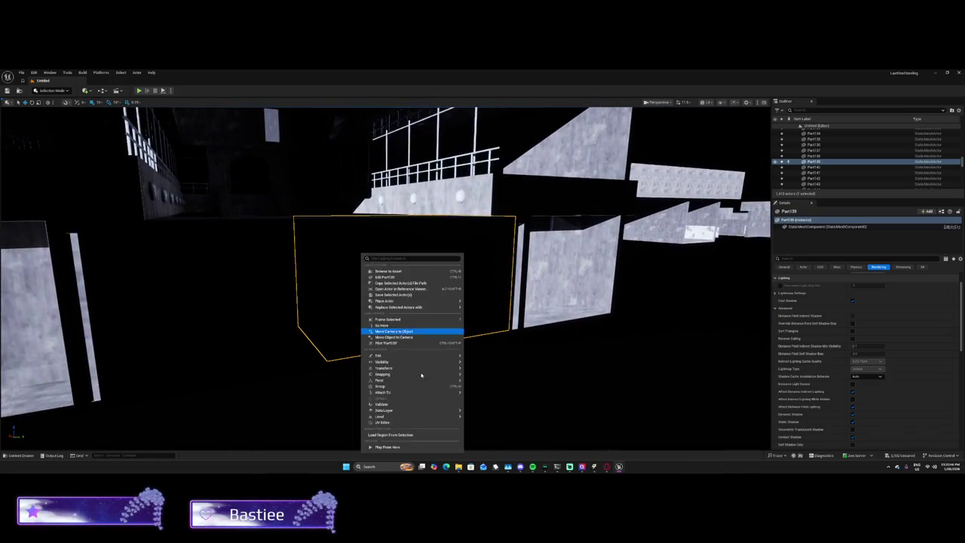
mouse_move(400, 380)
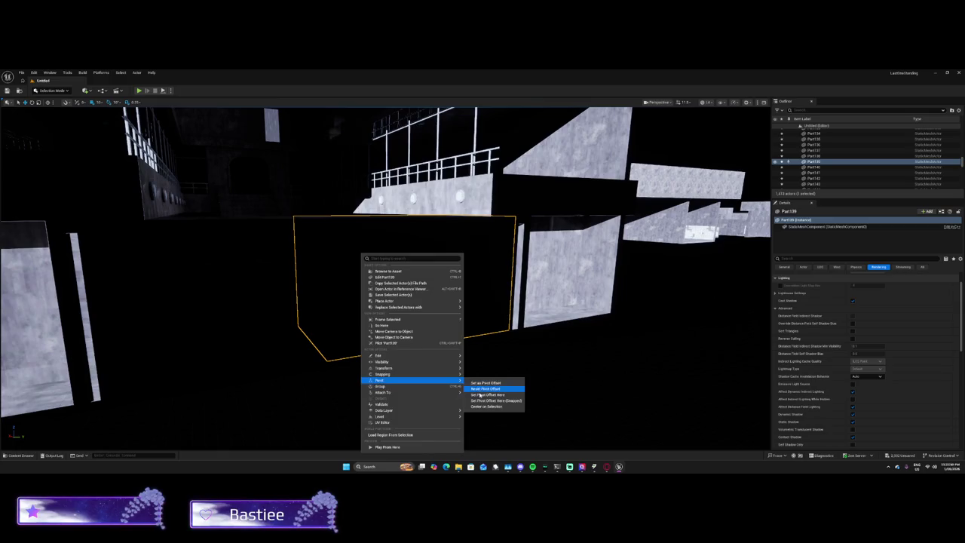
left_click(479, 394)
mouse_move(361, 234)
left_mouse_down()
mouse_move(362, 112)
mouse_move(366, 236)
mouse_move(375, 237)
mouse_move(385, 189)
mouse_move(387, 234)
mouse_move(394, 129)
mouse_move(399, 232)
mouse_move(410, 121)
mouse_move(407, 287)
mouse_move(407, 208)
mouse_move(416, 251)
mouse_move(527, 264)
mouse_move(483, 253)
left_mouse_up()
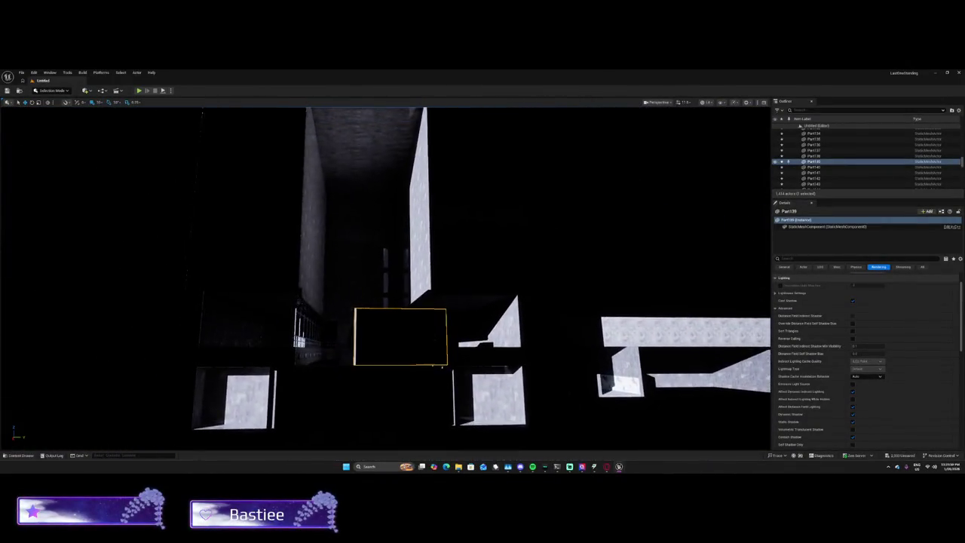
Step: Set the tall Part183 wall's pivot offset at a clicked point, then reselect Part139
left_click(428, 240)
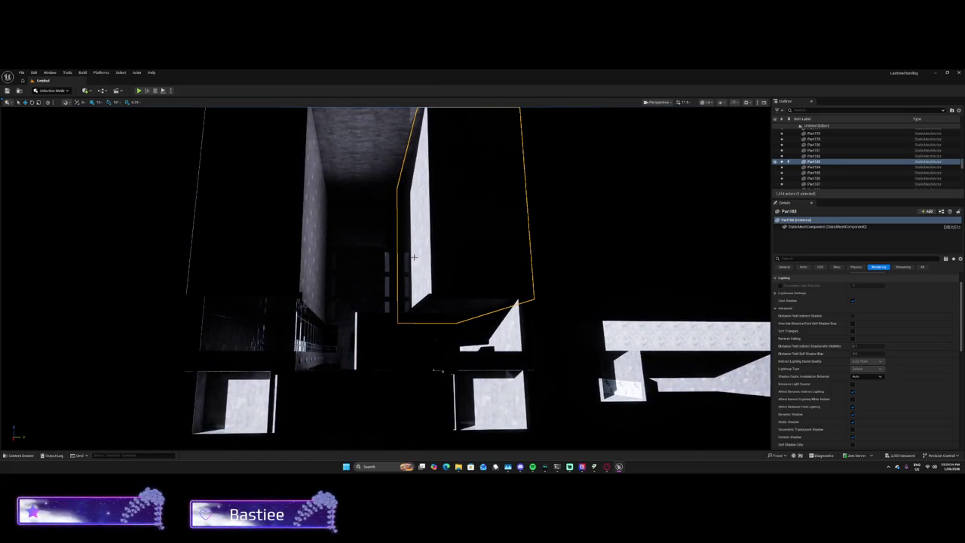
left_click_drag(320, 175, 316, 173)
right_click(317, 173)
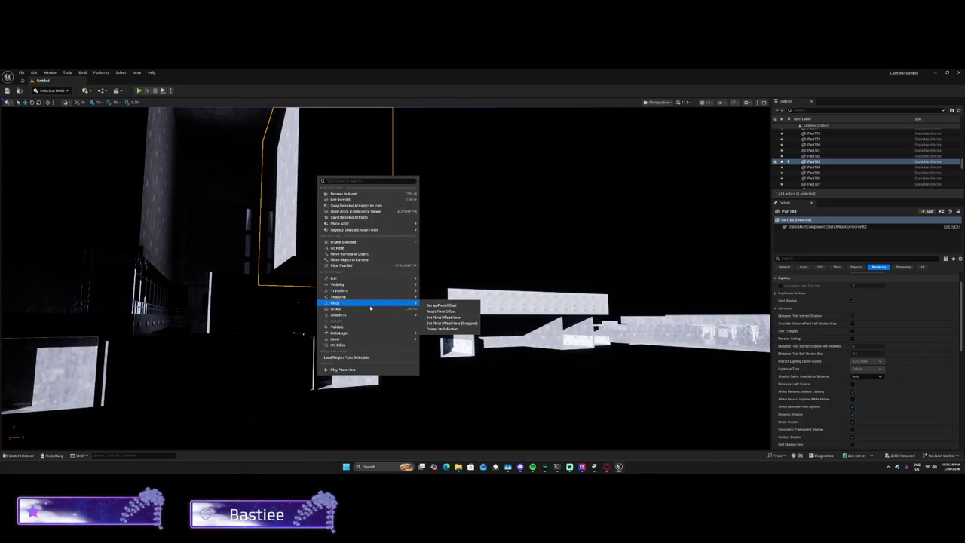
mouse_move(409, 304)
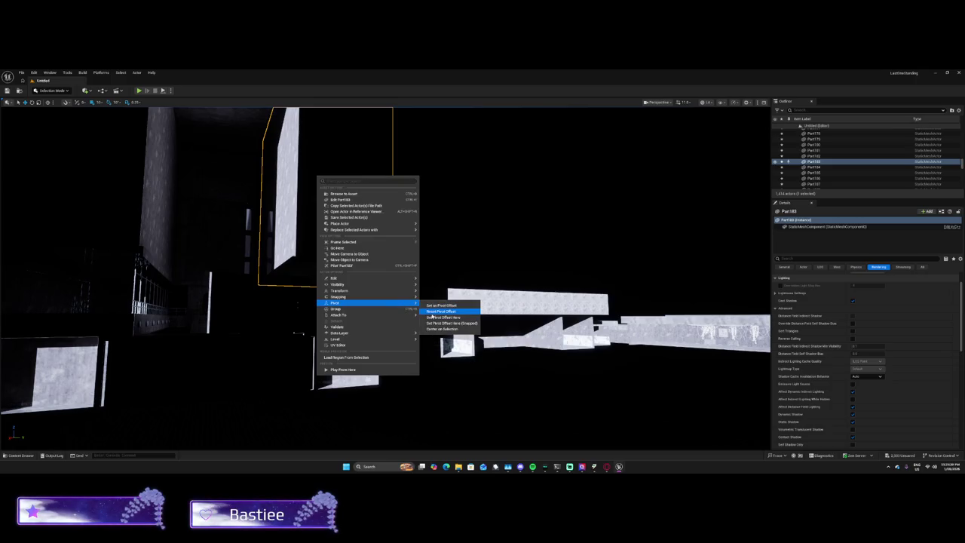
left_click(431, 317)
mouse_move(329, 178)
left_mouse_down()
mouse_move(366, 228)
mouse_move(420, 201)
mouse_move(527, 256)
left_mouse_up()
mouse_move(327, 230)
left_mouse_down()
mouse_move(150, 276)
mouse_move(263, 265)
left_mouse_up()
left_click(297, 237)
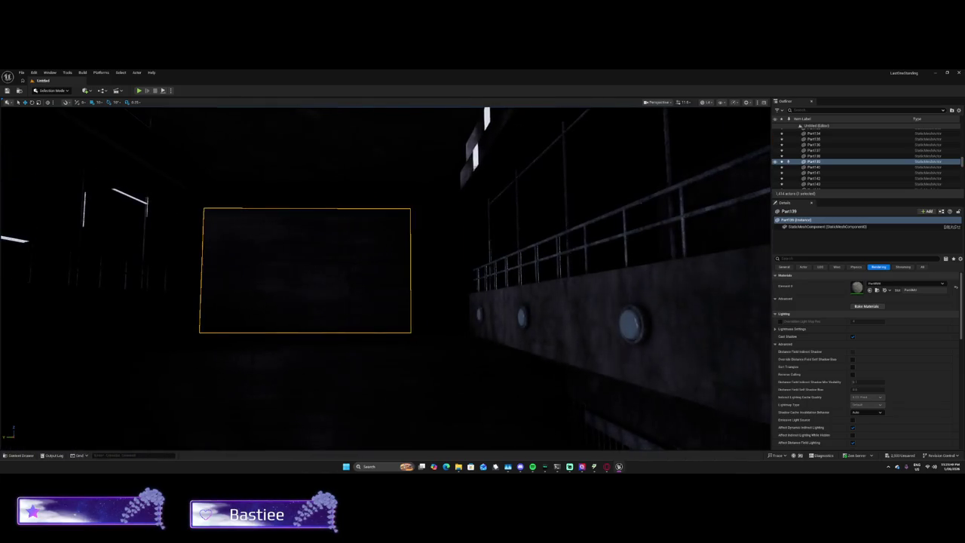
Step: Undo the box's last move, set Part139's pivot offset at a clicked spot, then undo again
key("ctrl+z")
right_click(289, 262)
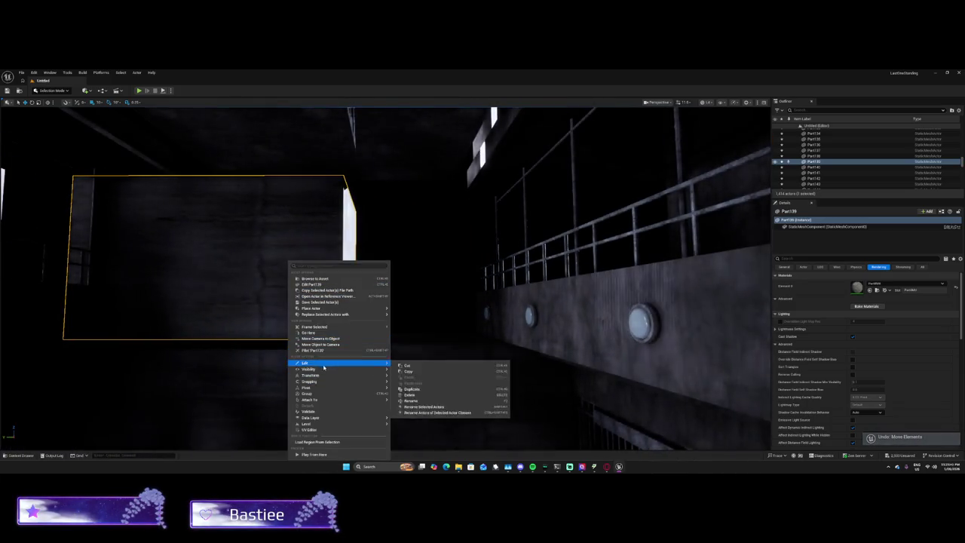
mouse_move(312, 388)
left_click(414, 402)
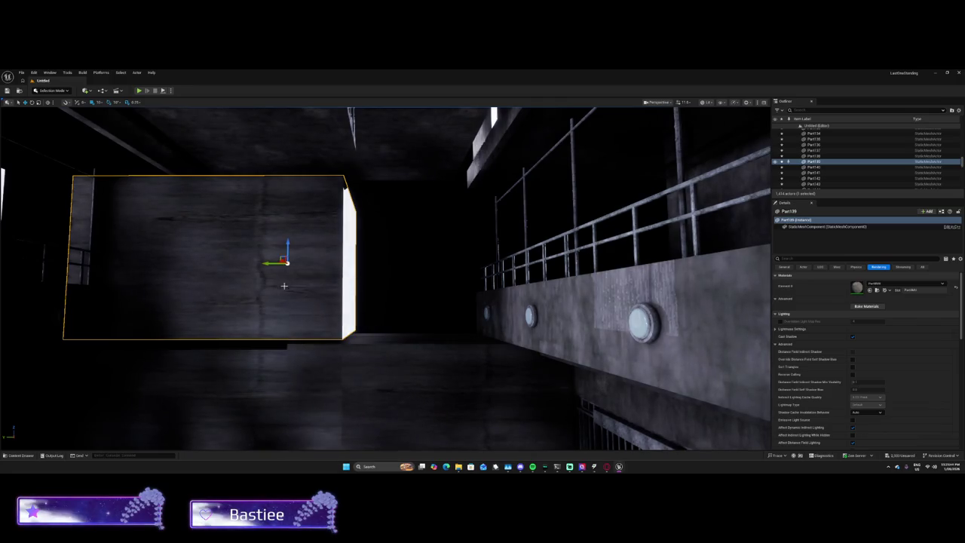
mouse_move(267, 264)
left_mouse_down()
mouse_move(299, 282)
mouse_move(303, 264)
mouse_move(344, 268)
left_mouse_up()
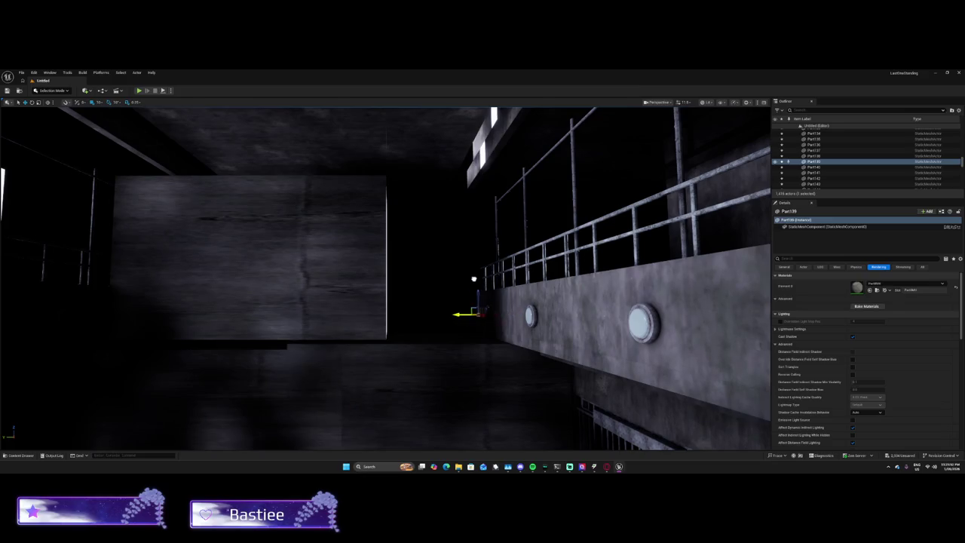
key("ctrl+z")
Step: Reset Part139's pivot offset to default and slide the panel left toward the railing
mouse_move(376, 278)
left_mouse_down()
mouse_move(177, 278)
mouse_move(292, 274)
left_mouse_up()
right_click(293, 274)
mouse_move(313, 190)
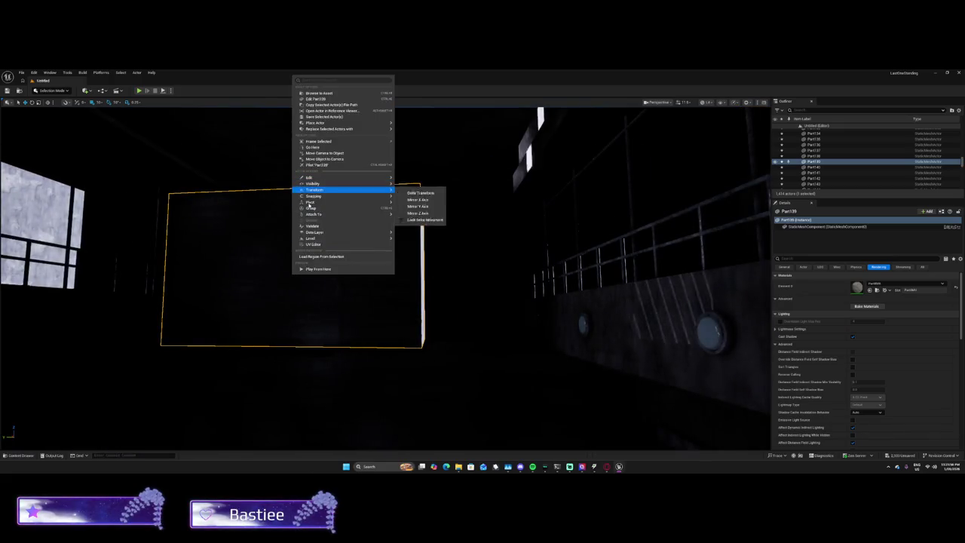
mouse_move(361, 203)
left_click(407, 211)
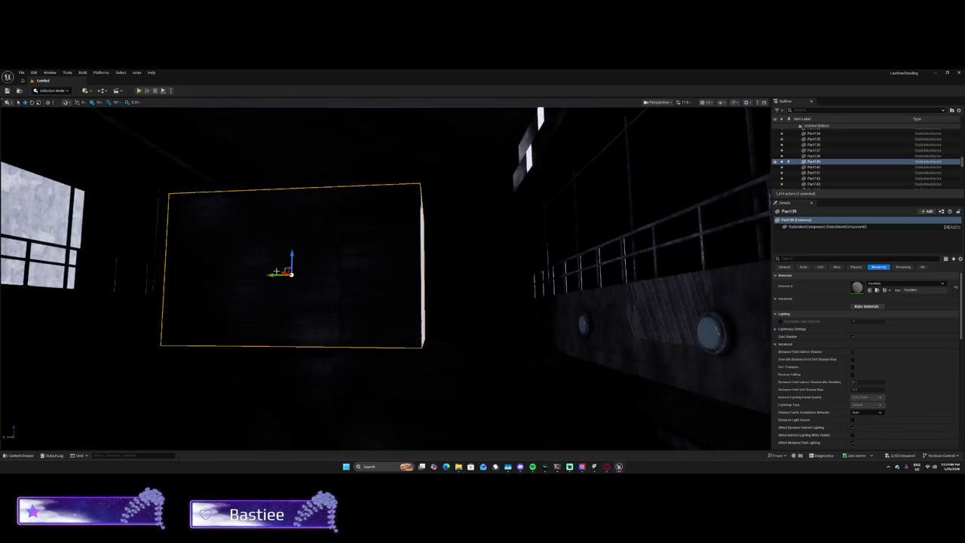
mouse_move(490, 290)
left_mouse_down()
mouse_move(467, 289)
mouse_move(490, 290)
left_mouse_up()
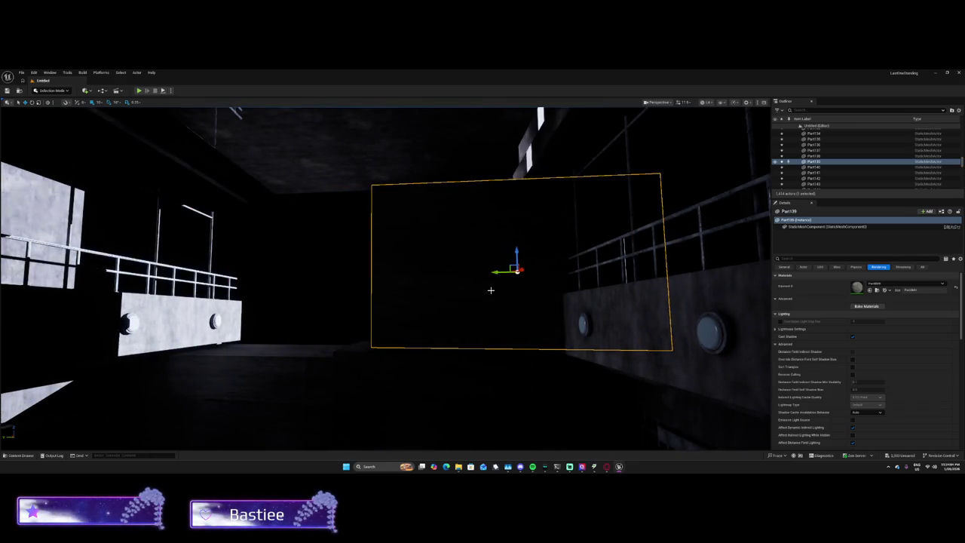
mouse_move(497, 272)
left_mouse_down()
mouse_move(218, 276)
mouse_move(452, 280)
mouse_move(282, 282)
mouse_move(330, 284)
left_mouse_up()
mouse_move(486, 291)
left_mouse_down()
mouse_move(474, 392)
mouse_move(503, 215)
mouse_move(521, 295)
mouse_move(311, 325)
left_mouse_up()
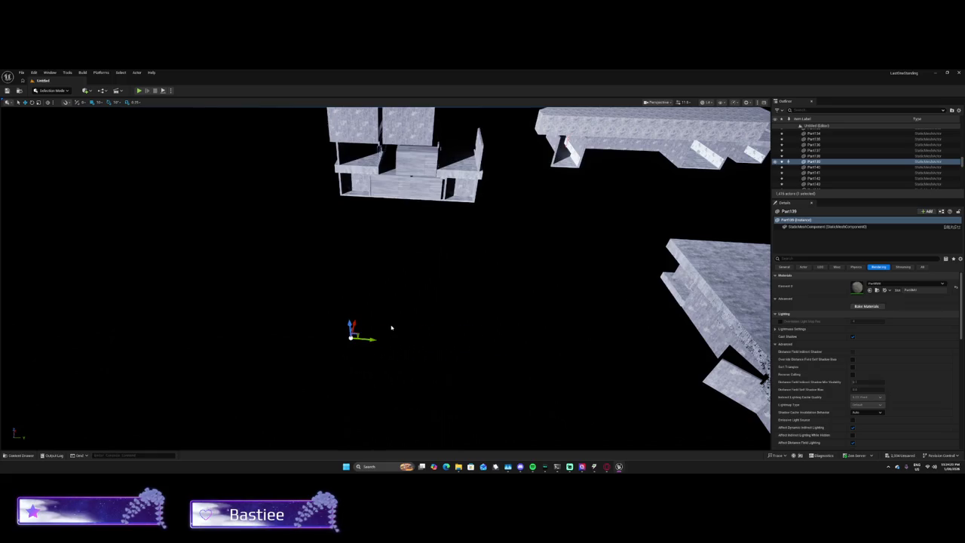
Step: Undo Part139's last move, set its pivot offset at a new spot, and nudge it left
key("ctrl+z")
mouse_move(226, 188)
left_mouse_down()
mouse_move(203, 137)
mouse_move(307, 251)
mouse_move(366, 284)
left_mouse_up()
right_click(366, 283)
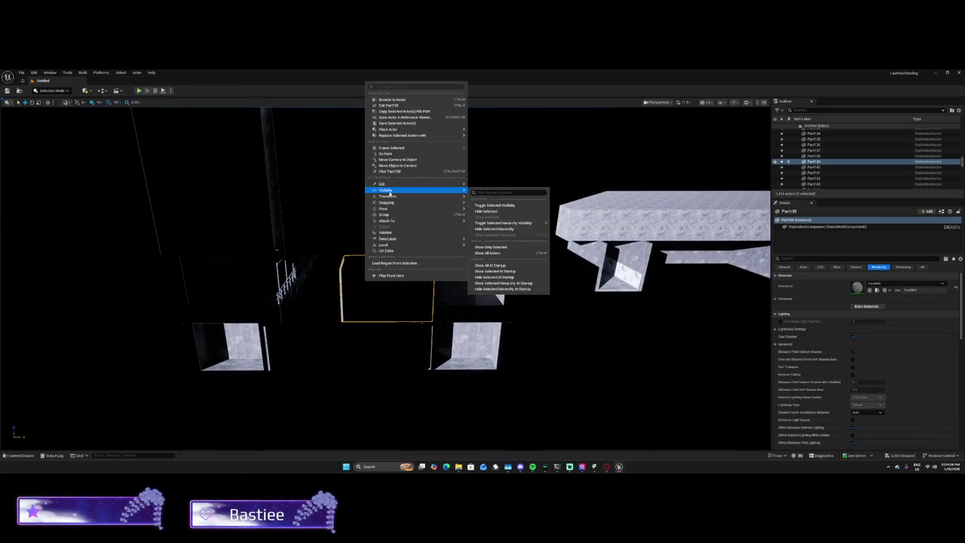
mouse_move(389, 209)
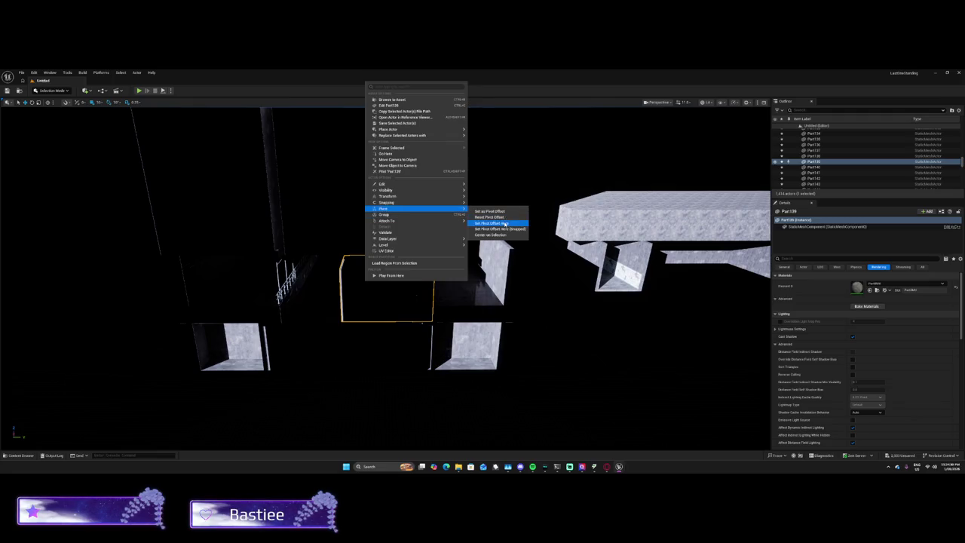
left_click(494, 219)
mouse_move(387, 280)
left_mouse_down()
mouse_move(295, 280)
mouse_move(325, 286)
left_mouse_up()
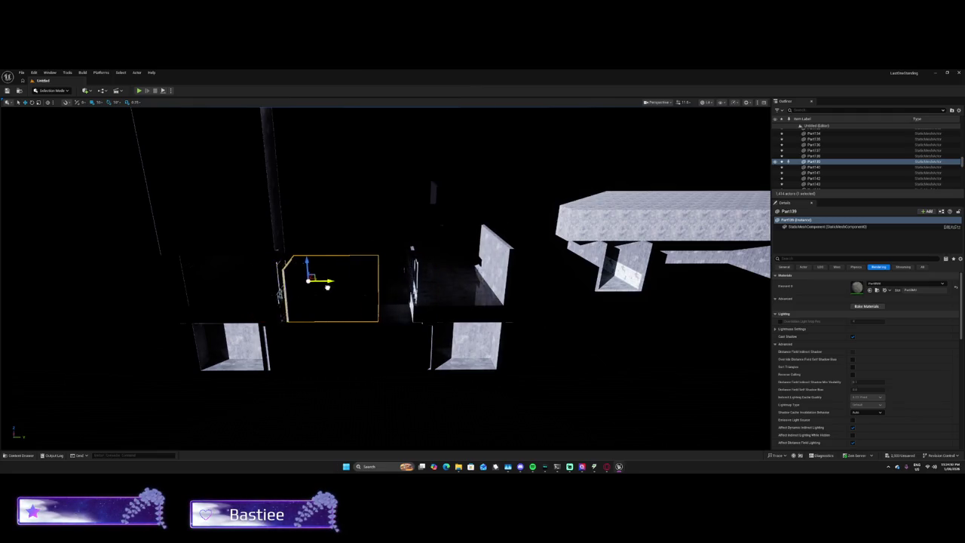
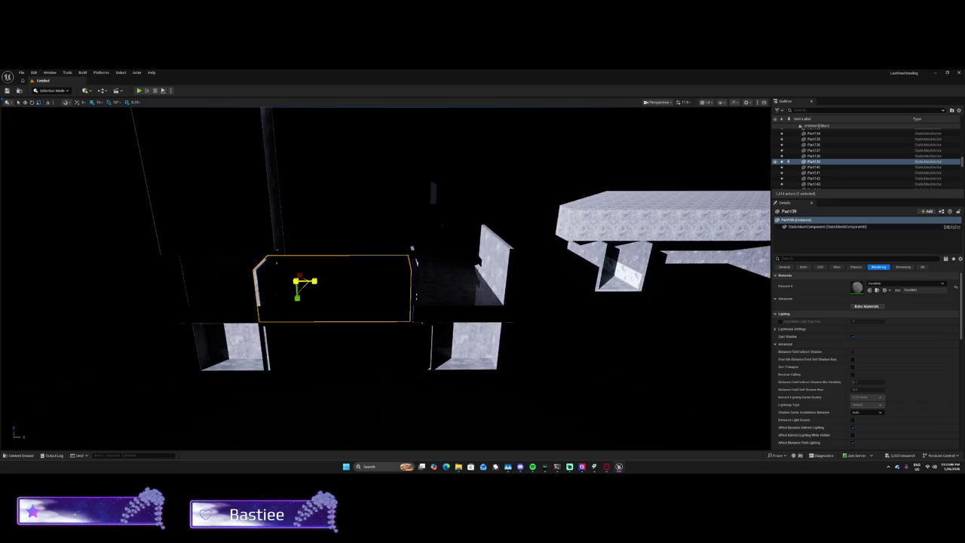
Step: Widen the wall panel slightly, deselect it, and fly back to the barred cell wall
left_click_drag(315, 281, 317, 282)
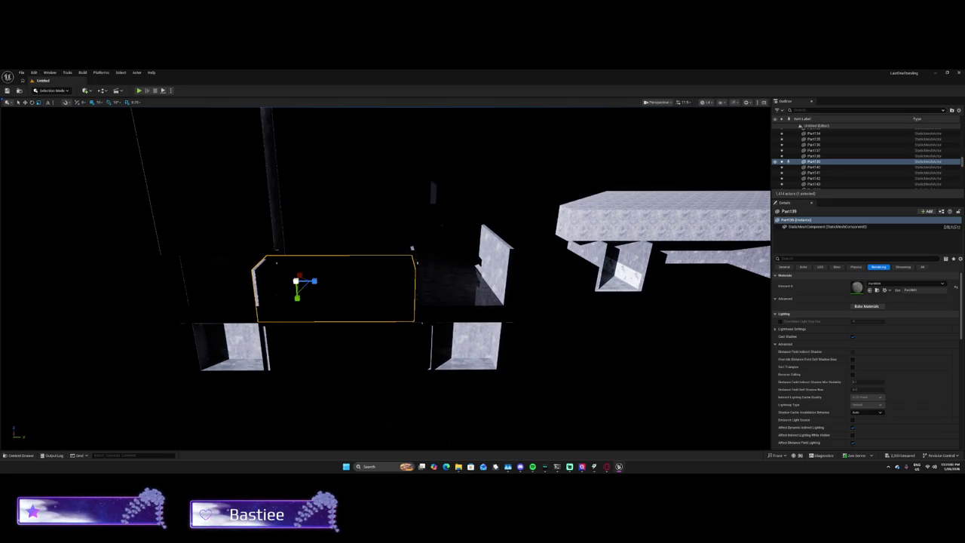
left_click(693, 176)
mouse_move(679, 173)
left_mouse_down()
mouse_move(679, 128)
mouse_move(749, 207)
left_mouse_up()
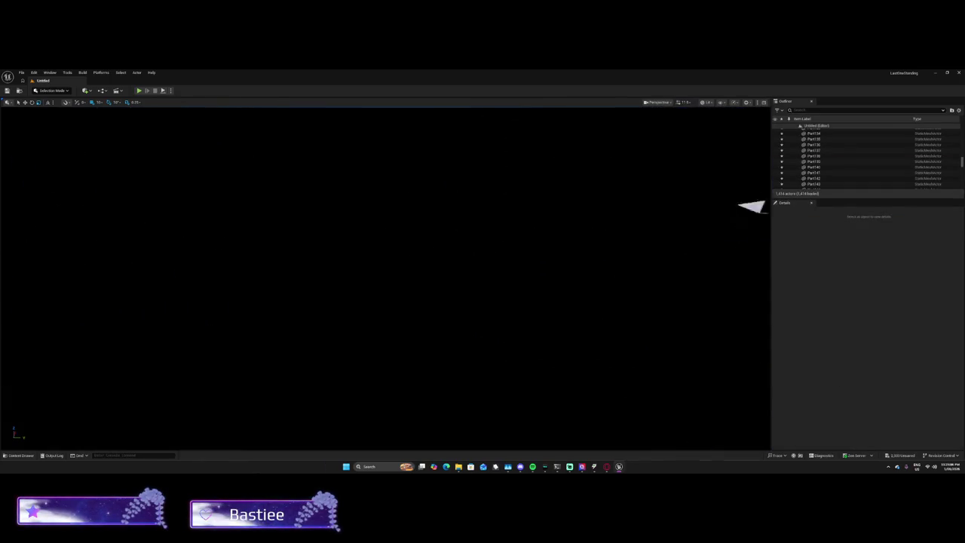
mouse_move(396, 392)
left_mouse_down()
mouse_move(498, 440)
mouse_move(487, 440)
left_mouse_up()
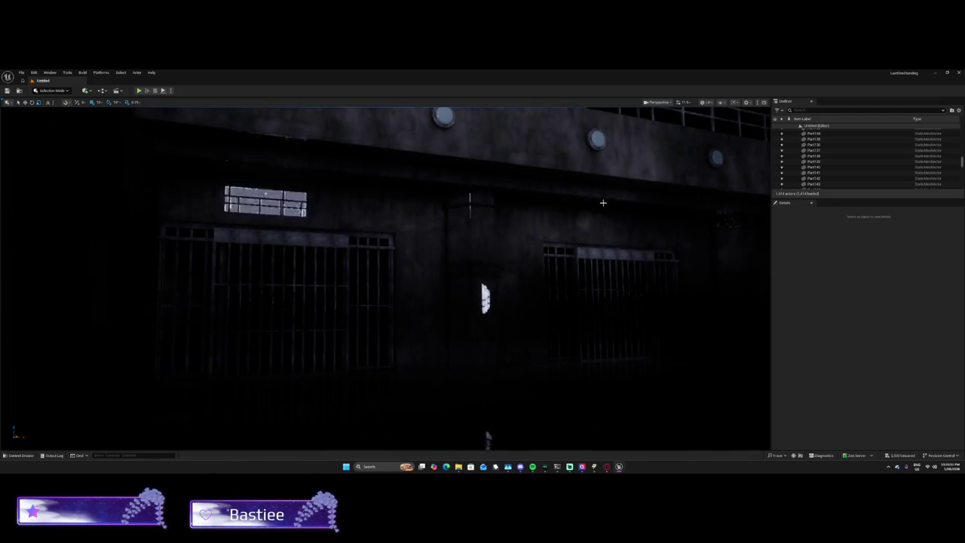
mouse_move(140, 136)
left_mouse_down()
mouse_move(236, 181)
mouse_move(585, 400)
left_mouse_up()
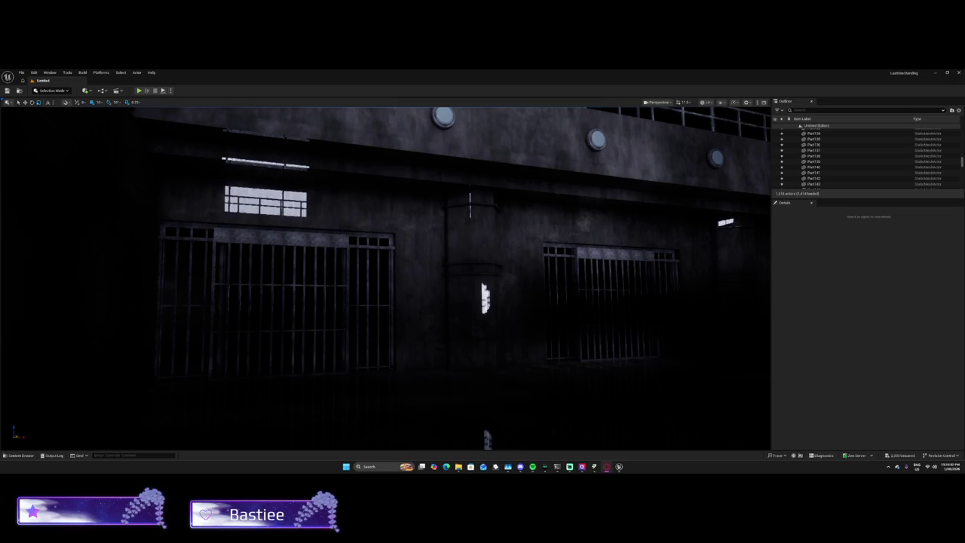
right_click(226, 326)
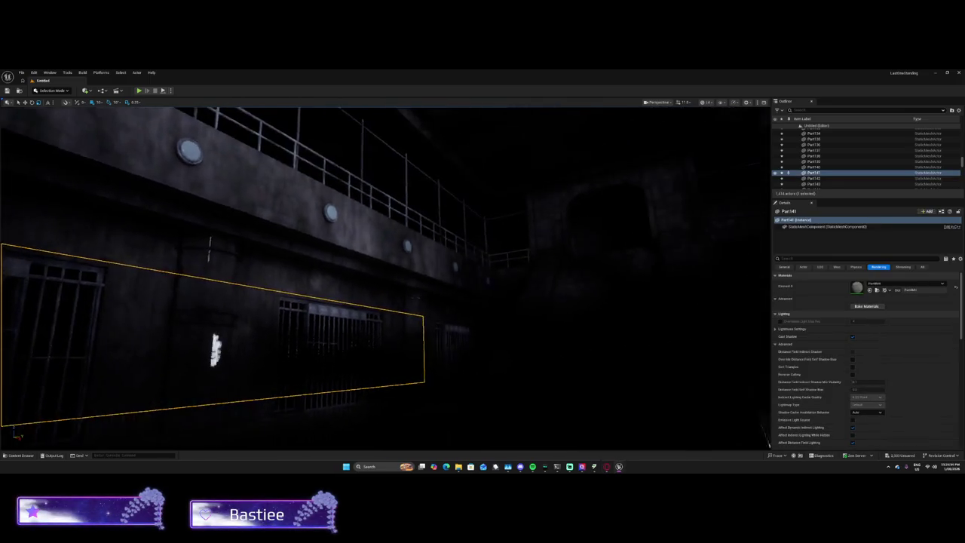
left_click_drag(226, 325, 227, 326)
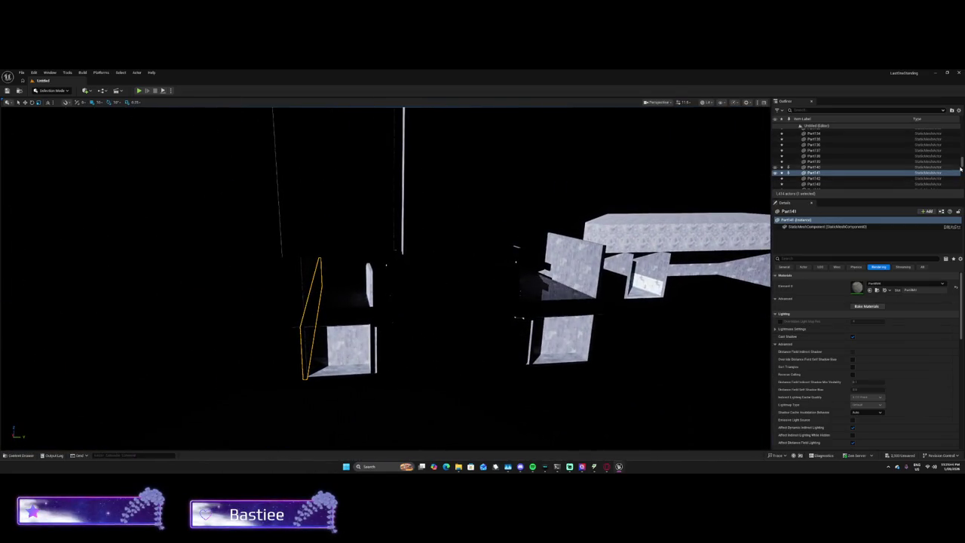
scroll(960, 158, "up", 1)
scroll(961, 159, "up", 5)
scroll(960, 159, "up", 5)
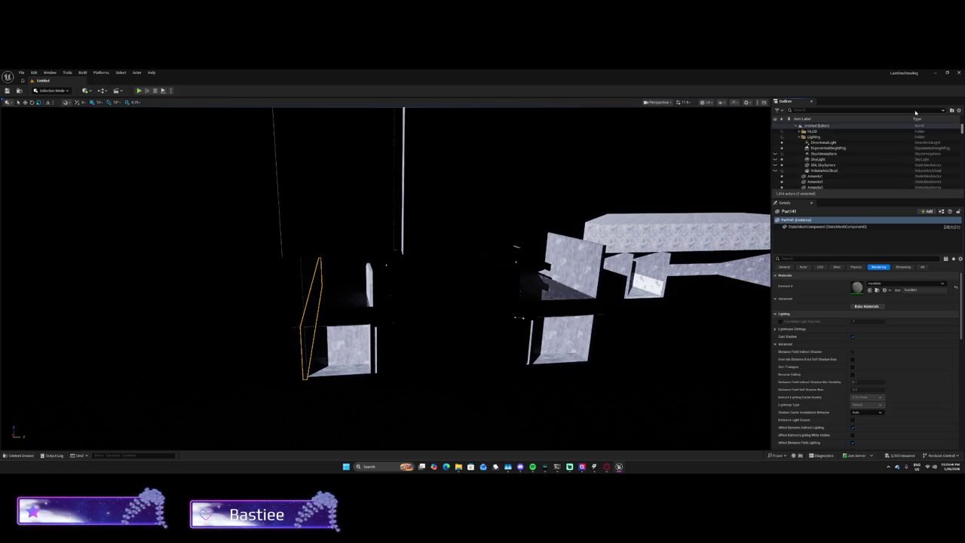
left_click_drag(603, 228, 603, 228)
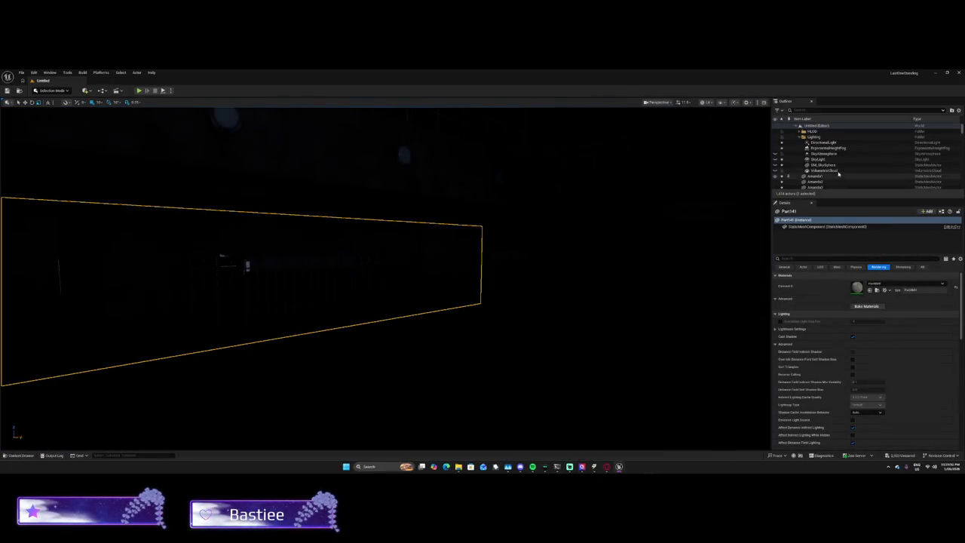
left_click(829, 143)
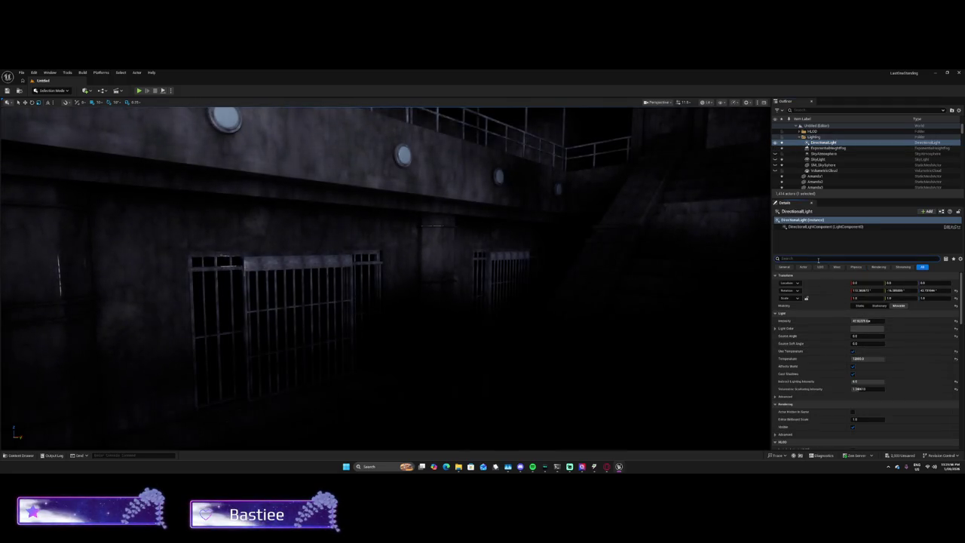
Step: Turn off Atmosphere Sun Light on the DirectionalLight, then select the SkyLight
type("phe")
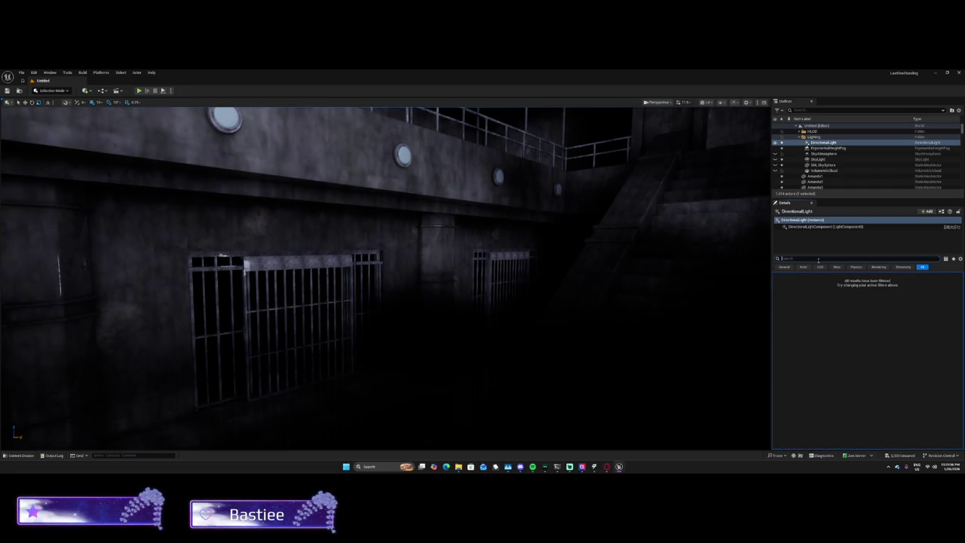
type("p")
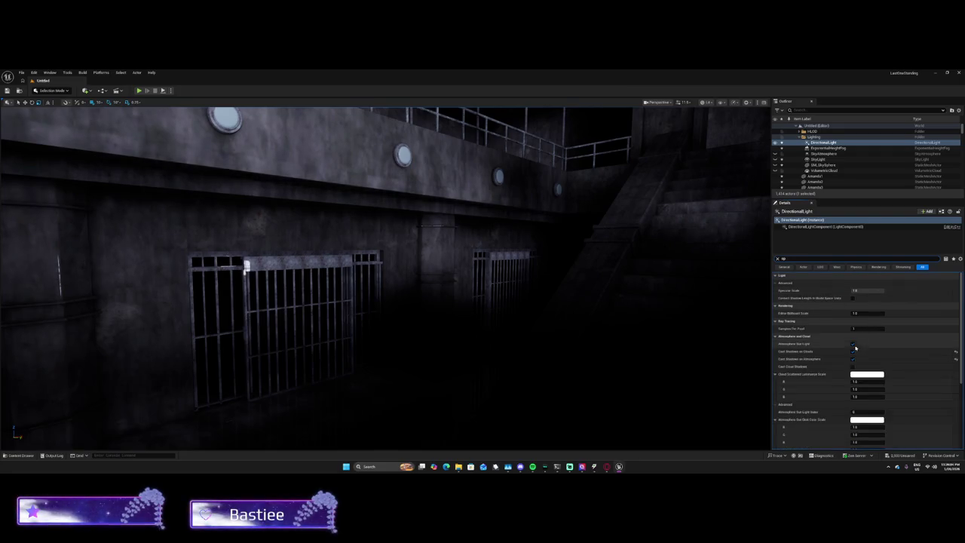
left_click(852, 344)
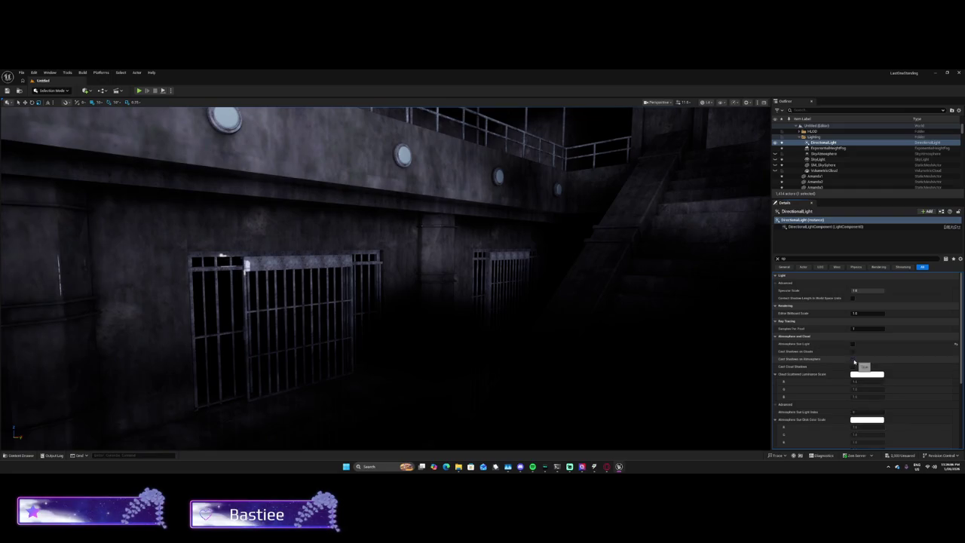
left_click(829, 148)
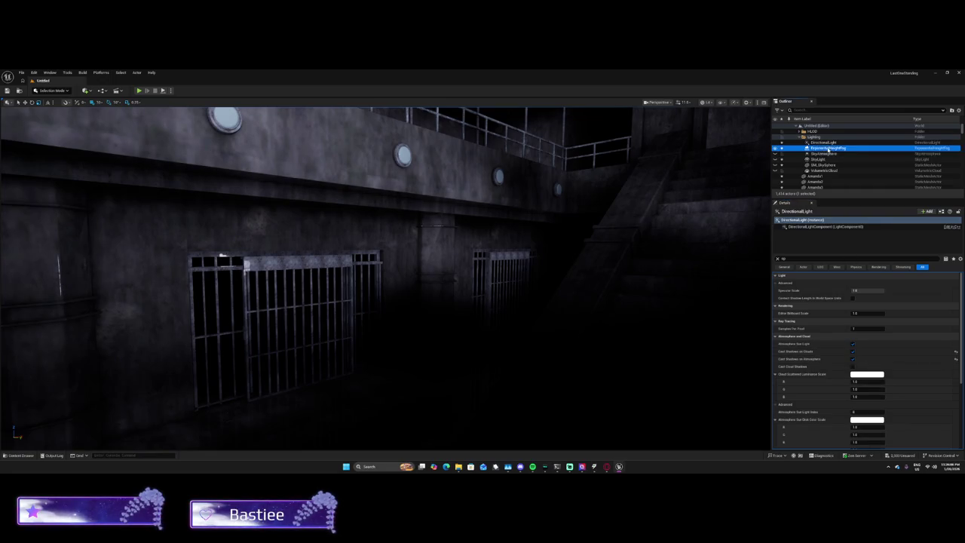
left_click(821, 159)
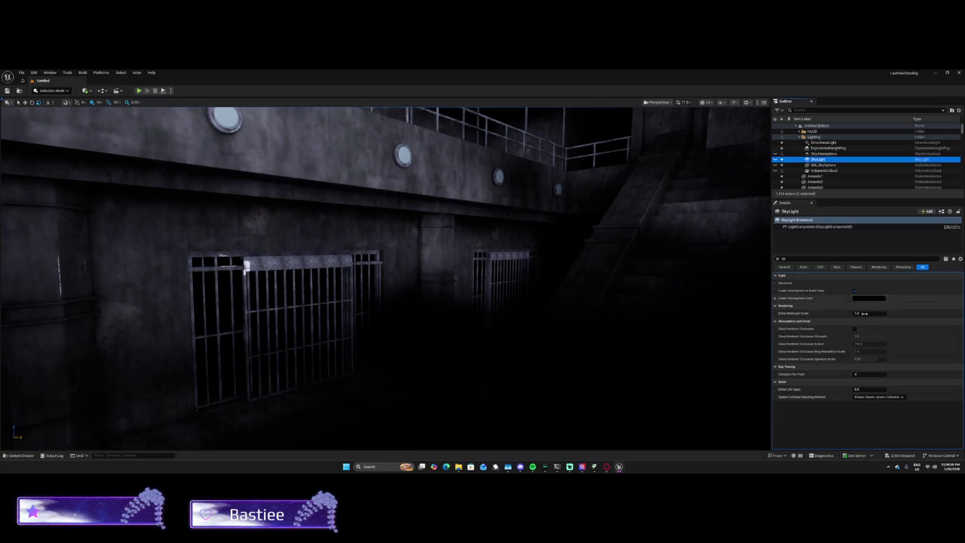
Step: Clear the Details filter and set the SkyLight's indirect lighting intensity to 0.0
key("BackSpace")
key("BackSpace")
key("BackSpace")
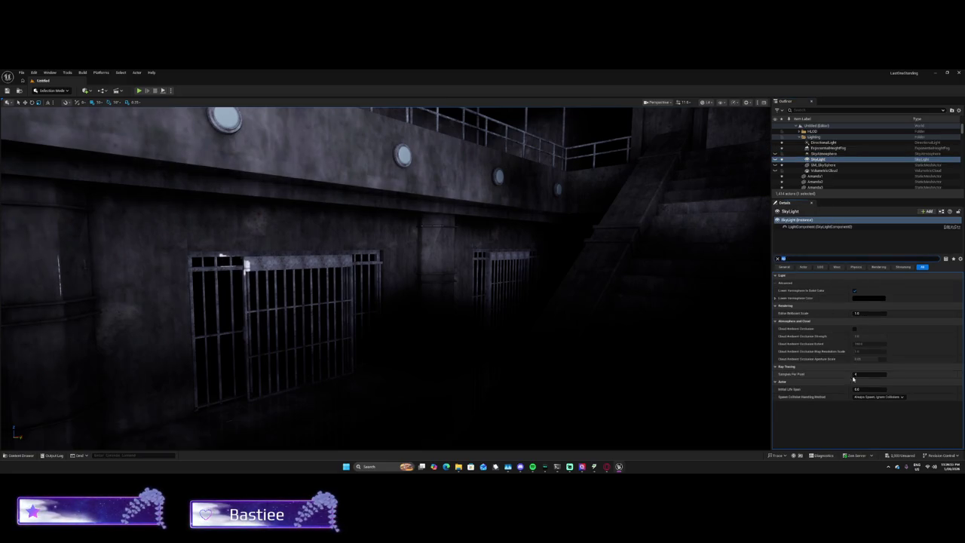
scroll(859, 351, "down", 1)
scroll(863, 354, "up", 1)
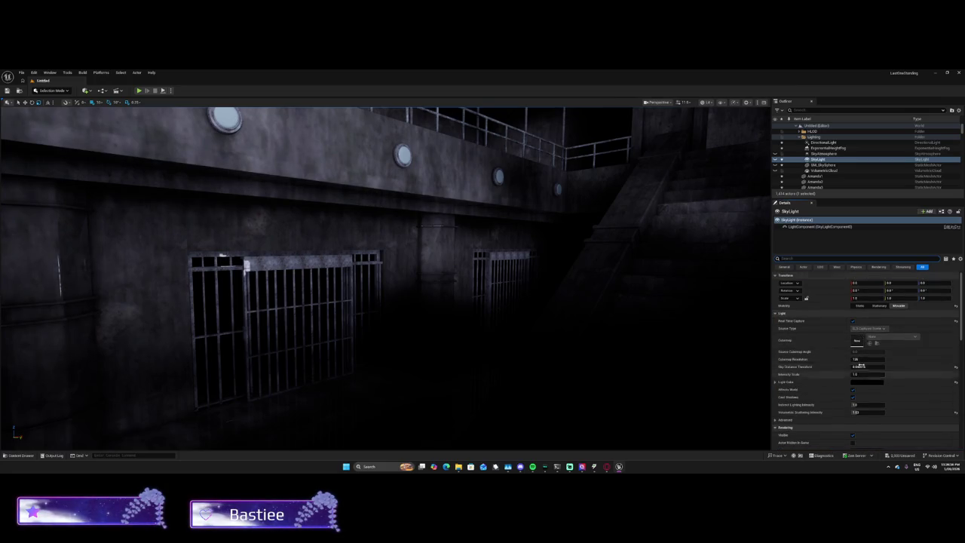
left_click_drag(858, 404, 841, 414)
left_click(859, 404)
type("0")
key("Return")
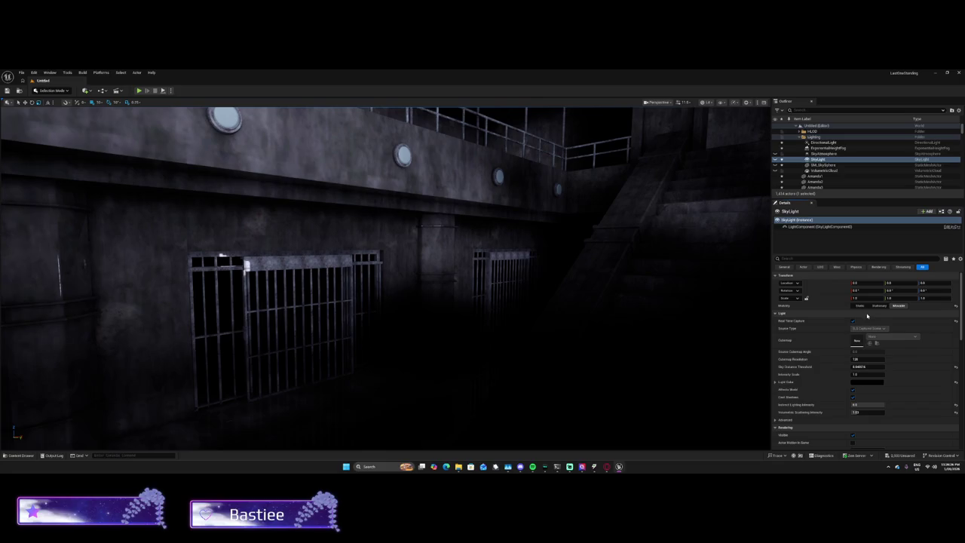
Step: Inspect the SkyAtmosphere's settings, then return to the SkyLight's properties
left_click(827, 154)
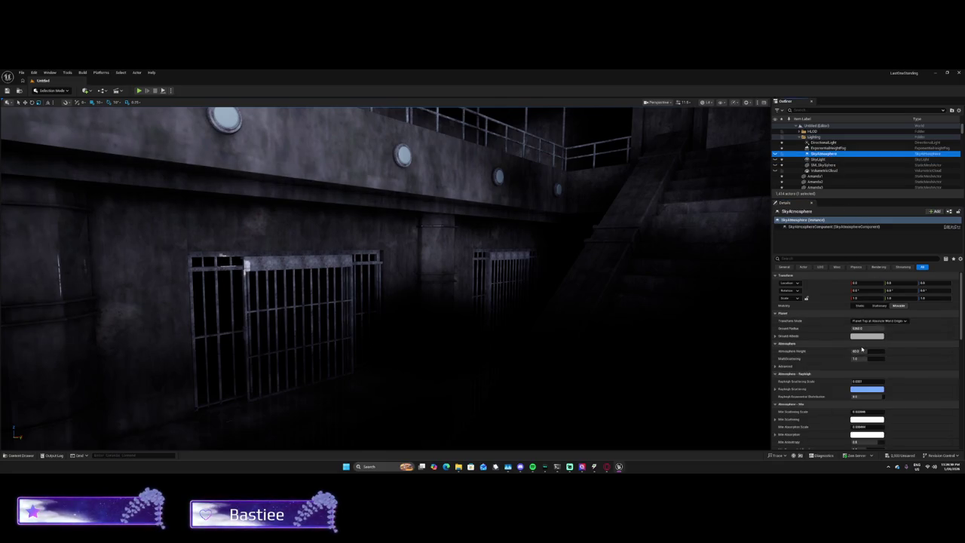
scroll(866, 354, "down", 2)
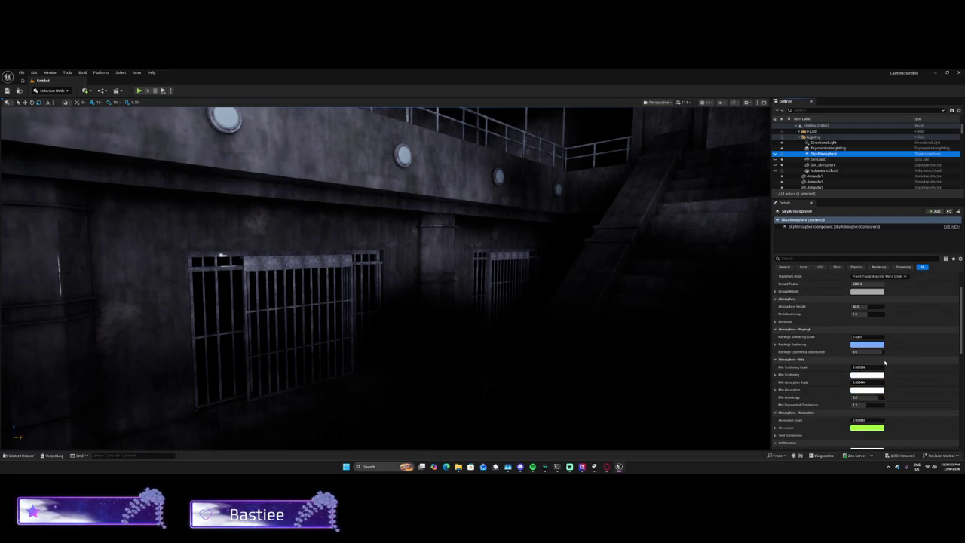
scroll(884, 361, "down", 3)
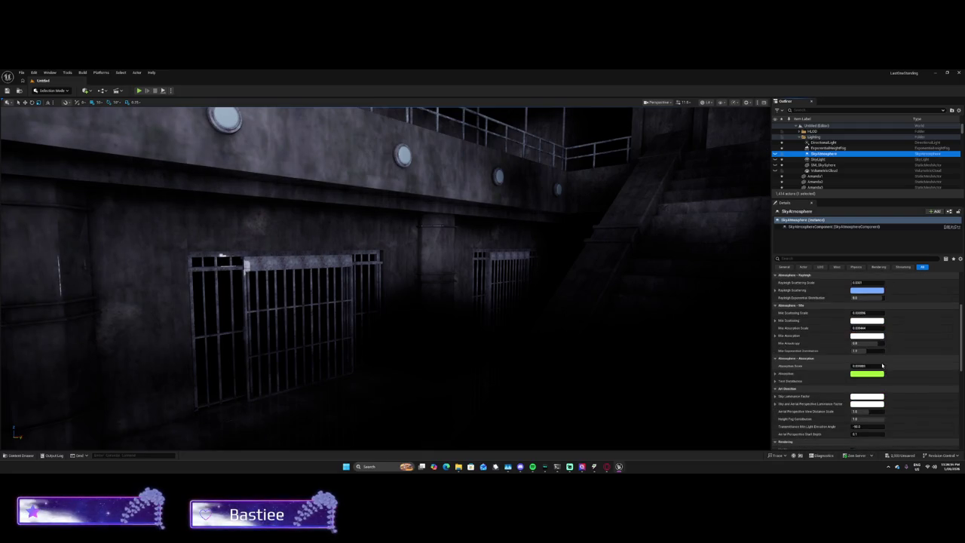
left_click(818, 159)
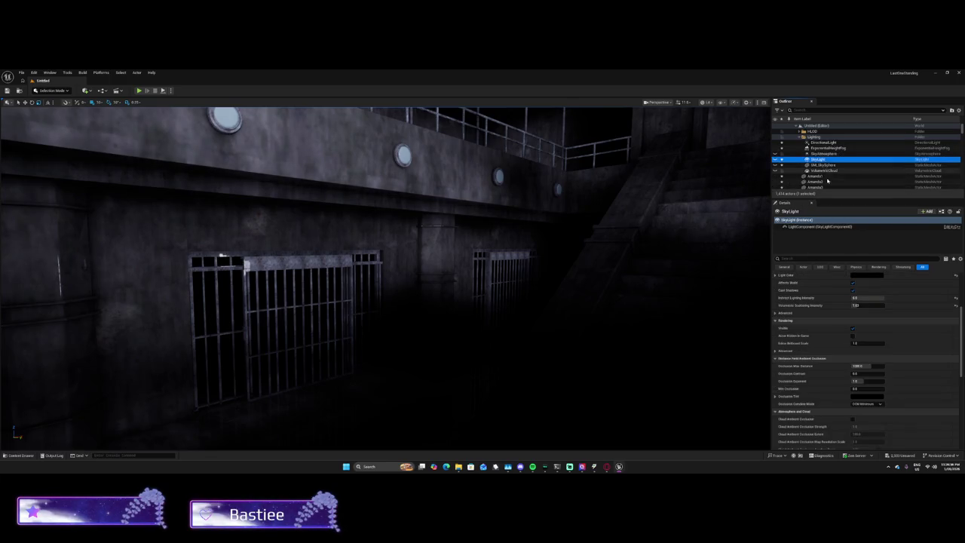
scroll(857, 320, "up", 3)
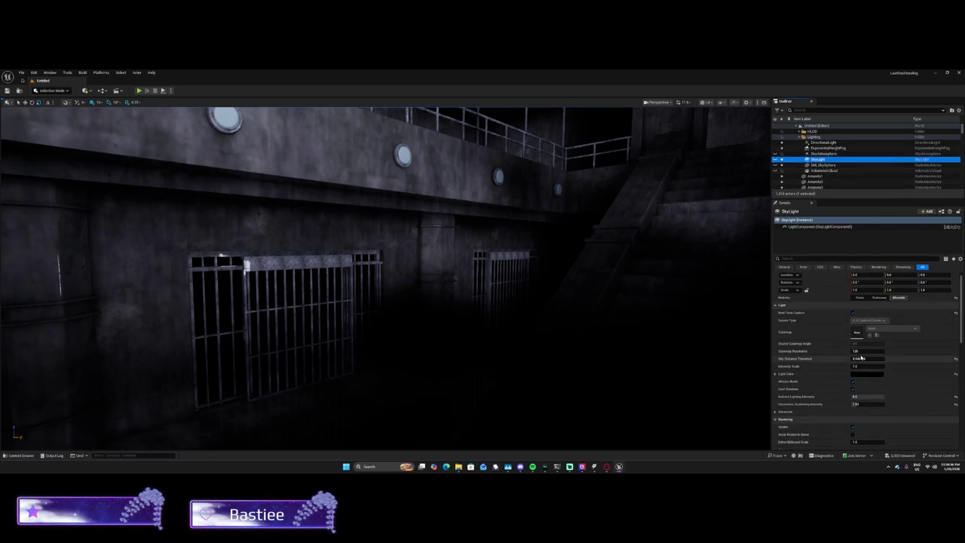
scroll(863, 347, "down", 5)
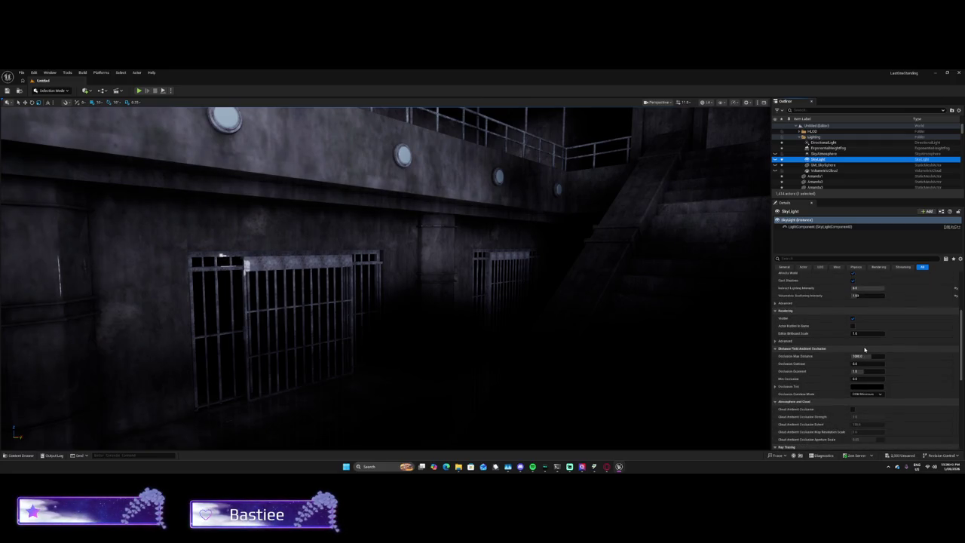
scroll(864, 349, "down", 1)
scroll(865, 346, "down", 2)
scroll(866, 346, "down", 2)
Step: Recapture the sky light and save all unsaved assets and actors
left_click(866, 363)
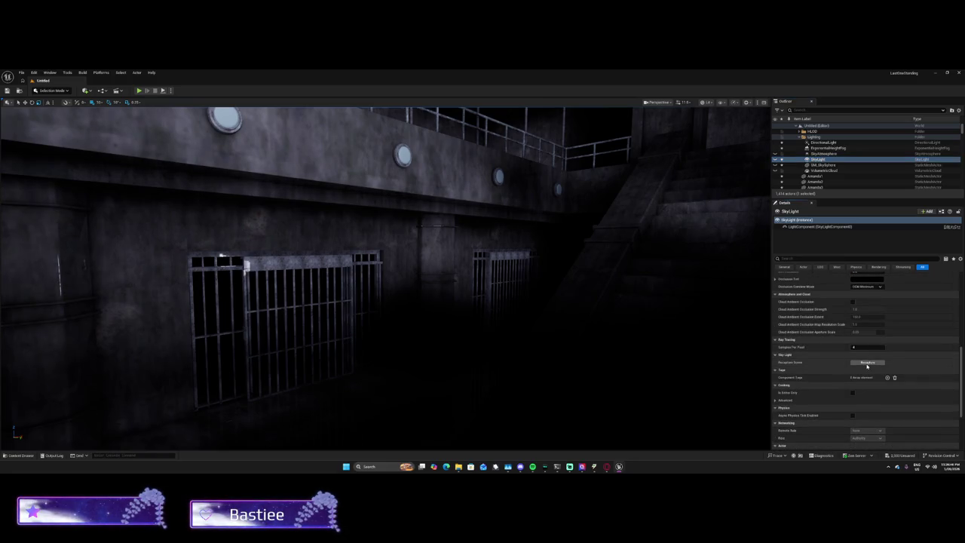
scroll(867, 355, "up", 7)
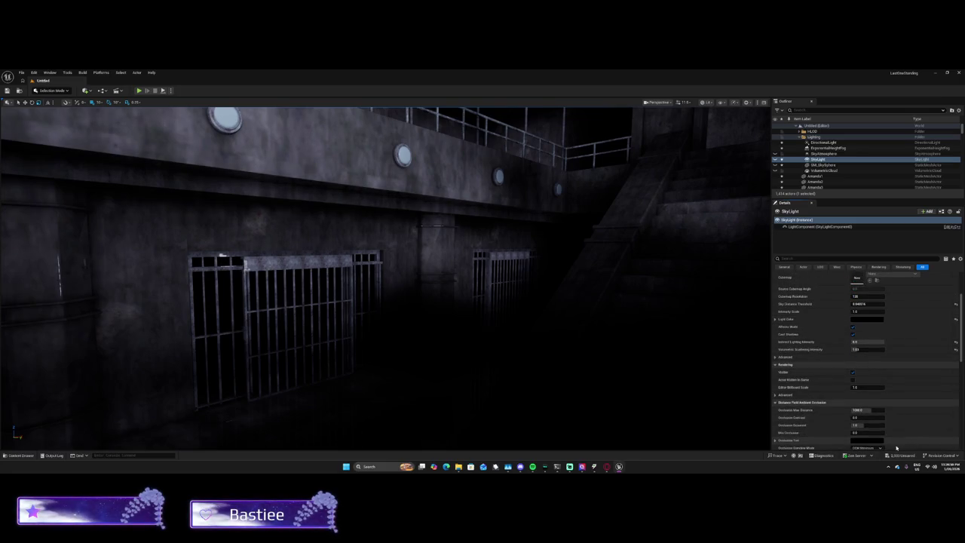
key("ctrl+shift+s")
left_click(530, 331)
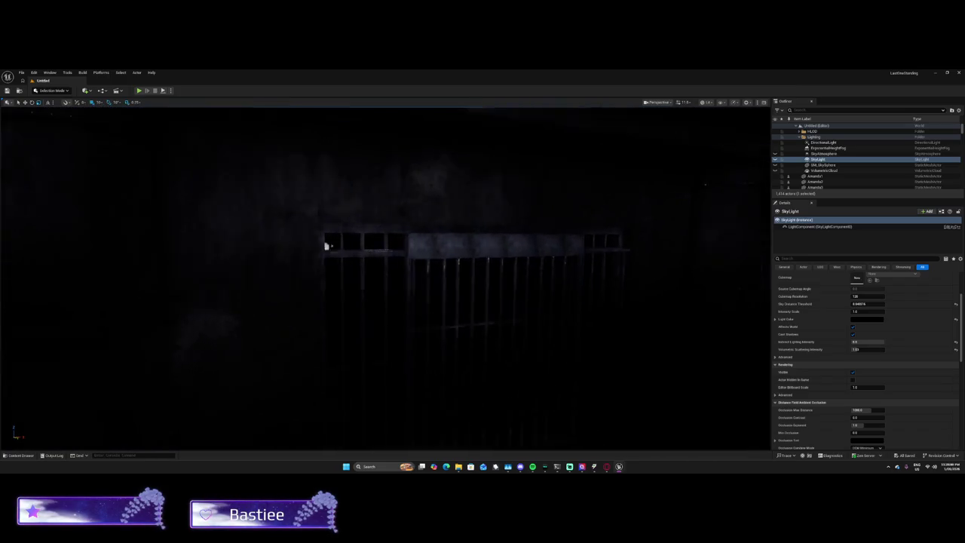
Step: Set the directional light's intensity to 100 lux
key("f")
left_click_drag(550, 302, 550, 302)
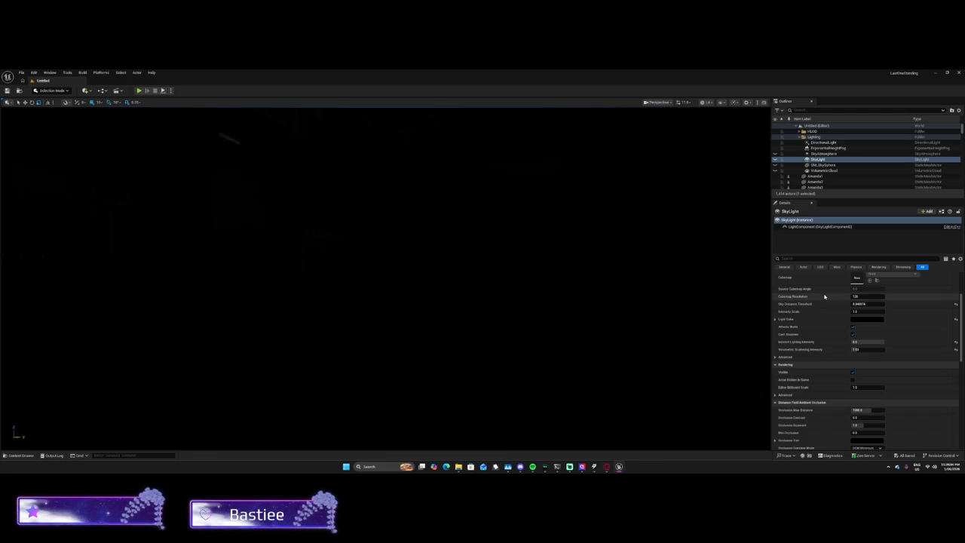
scroll(863, 340, "up", 2)
scroll(864, 340, "up", 1)
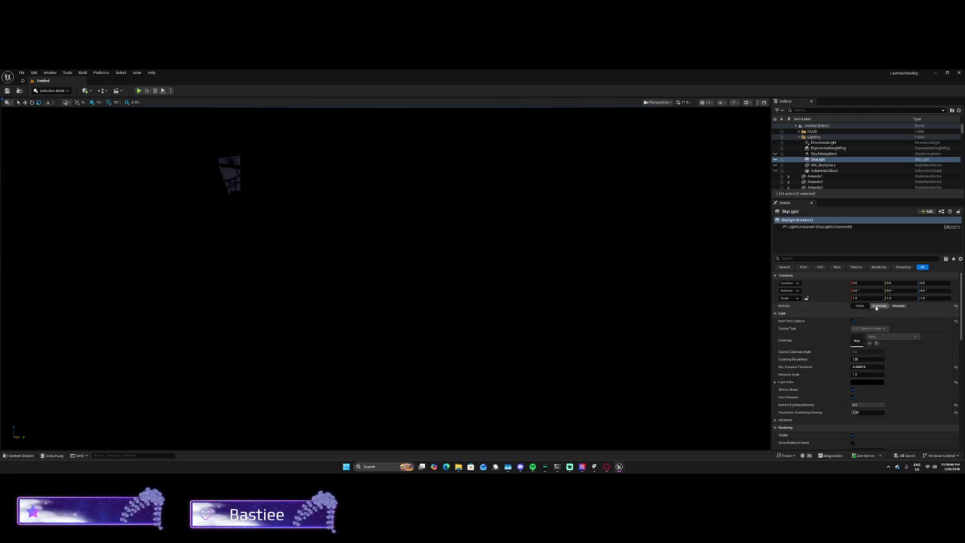
left_click(866, 320)
type("100.0 lux")
key("Return")
Step: Make the directional light pure white and fly low over the wet floor by the cells
left_click(855, 329)
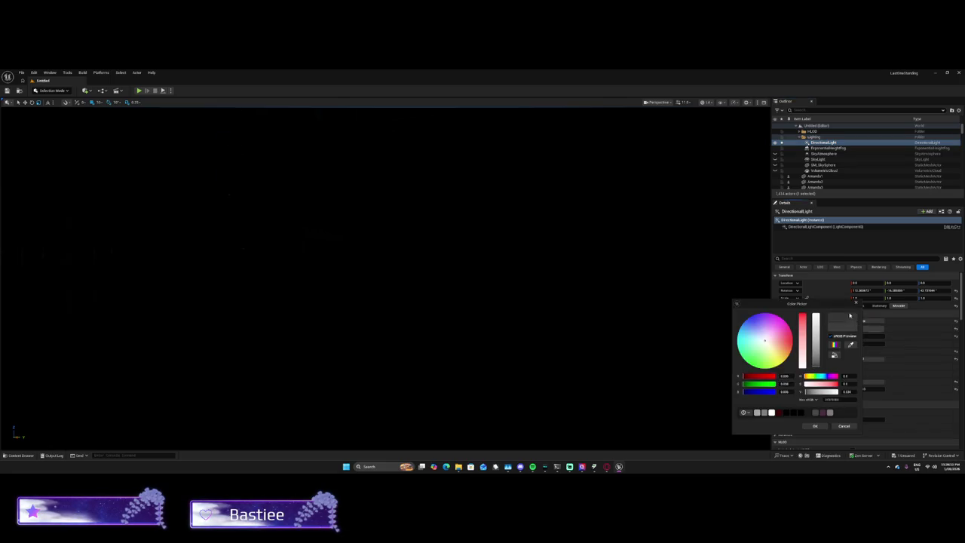
left_click_drag(819, 339, 815, 313)
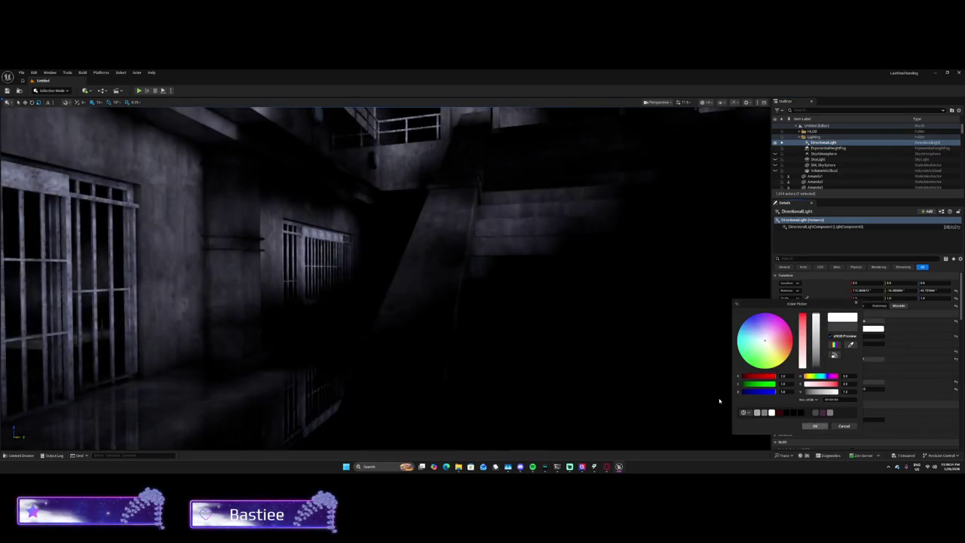
left_click_drag(238, 323, 263, 256)
left_click(815, 426)
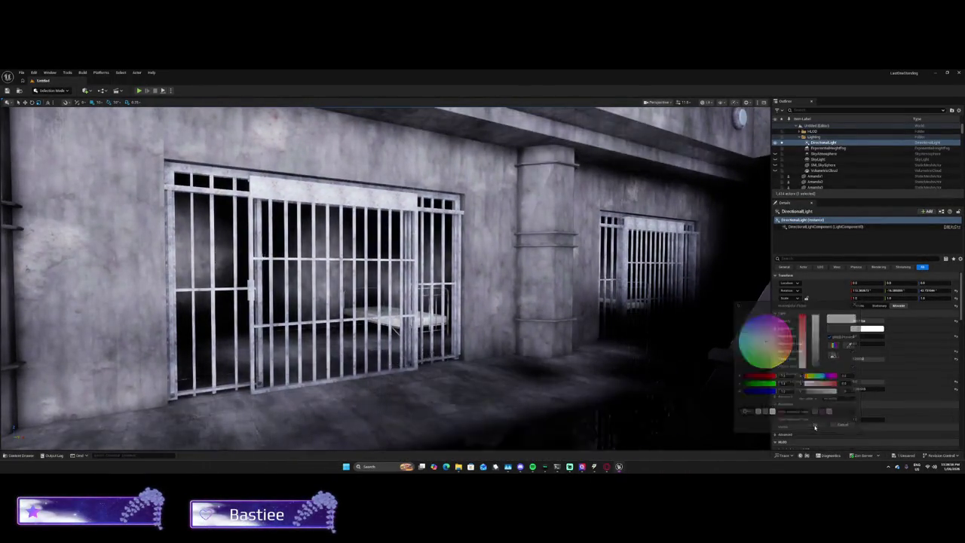
mouse_move(671, 388)
left_mouse_down()
mouse_move(611, 382)
mouse_move(400, 132)
mouse_move(388, 137)
left_mouse_up()
left_click_drag(736, 400, 735, 400)
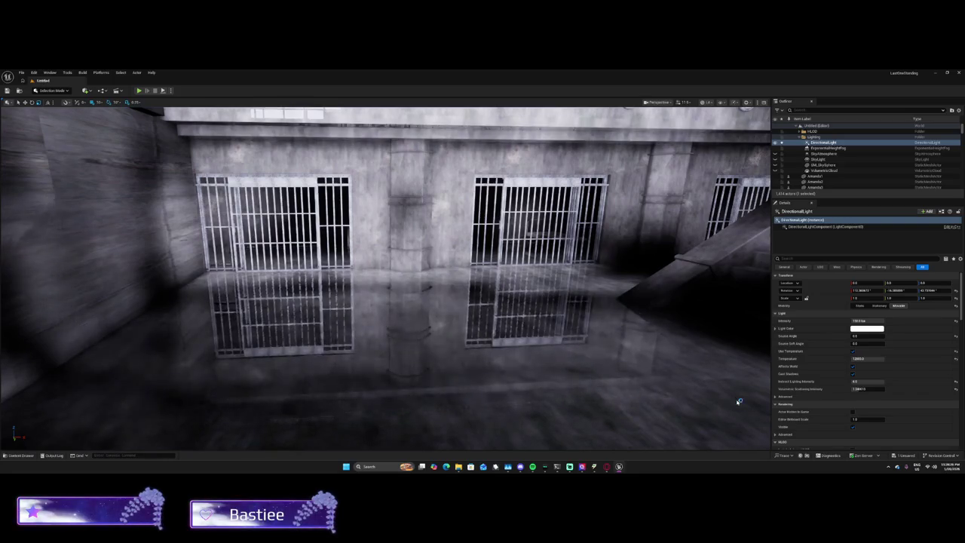
key("super+shift+s")
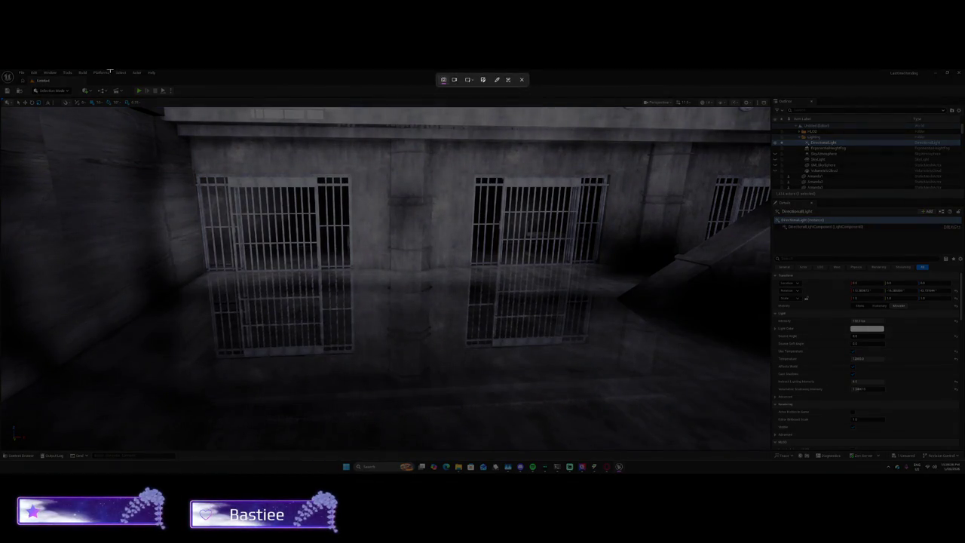
Step: Snip the viewport region showing the white-lit cell block and reflective floor
left_click_drag(2, 72, 963, 472)
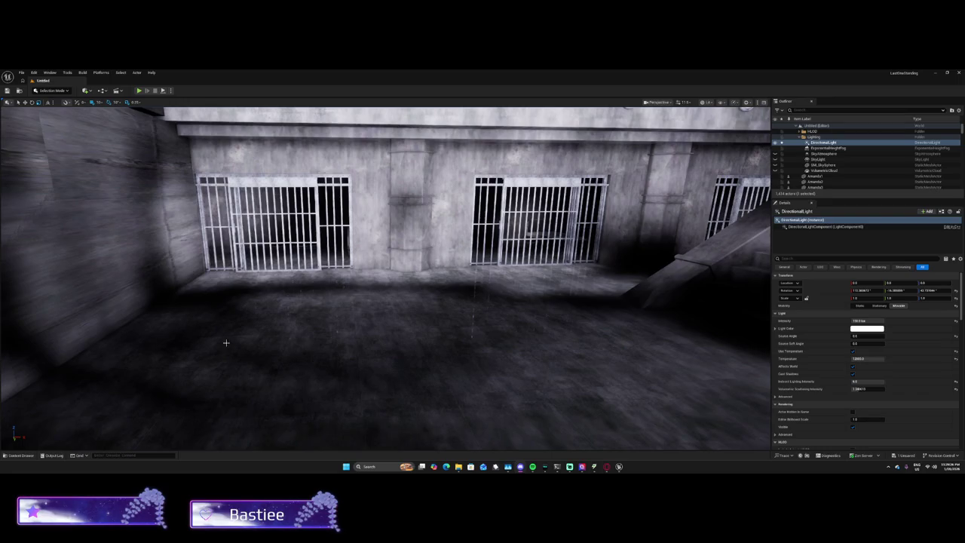
Step: Set the DirectionalLight's intensity to 15 lux, then hide MSI Center and face the cell wall
left_click_drag(193, 350, 114, 316)
left_click(139, 324)
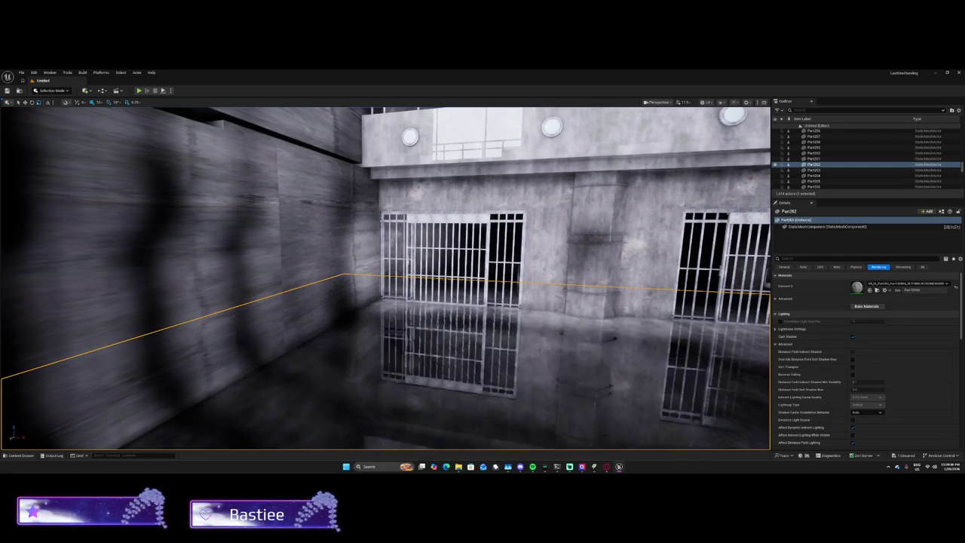
left_click_drag(960, 167, 961, 121)
left_click(829, 136)
left_click(838, 142)
left_click(866, 320)
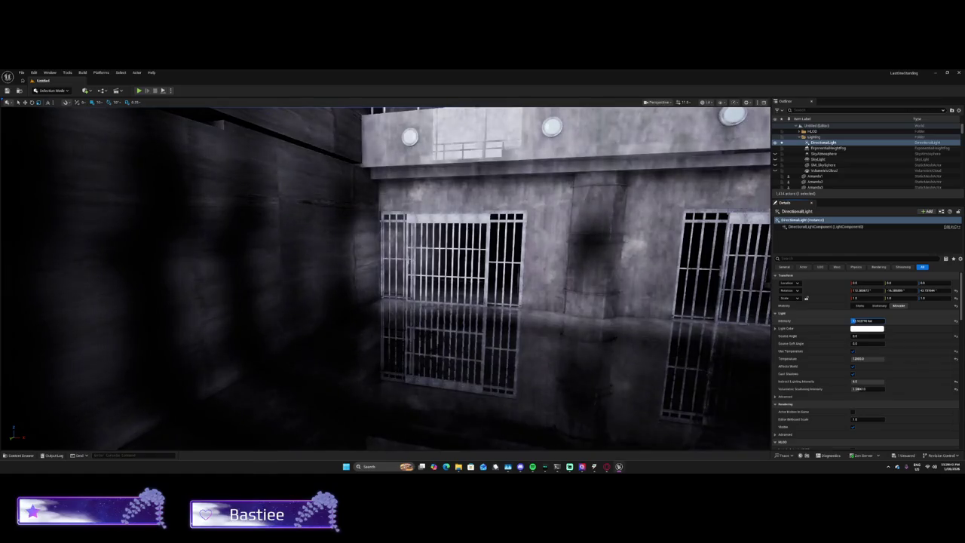
type("15")
key("Return")
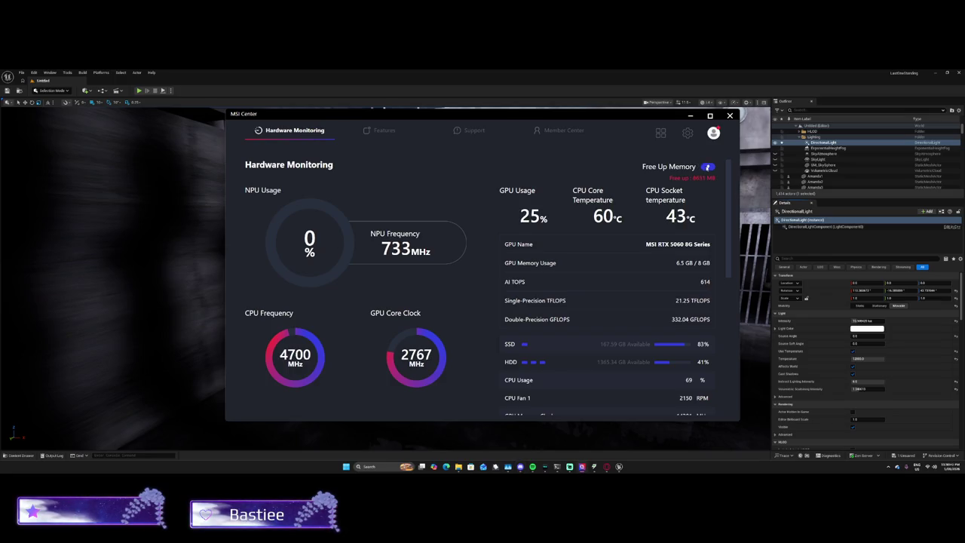
left_click(689, 117)
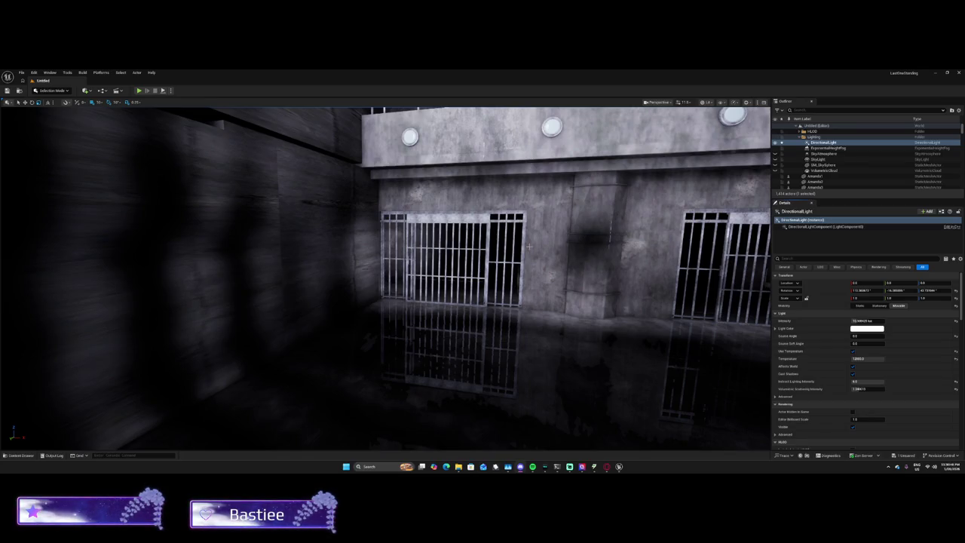
mouse_move(385, 278)
left_mouse_down()
mouse_move(339, 286)
mouse_move(422, 279)
mouse_move(362, 275)
mouse_move(422, 281)
mouse_move(271, 276)
mouse_move(279, 288)
left_mouse_up()
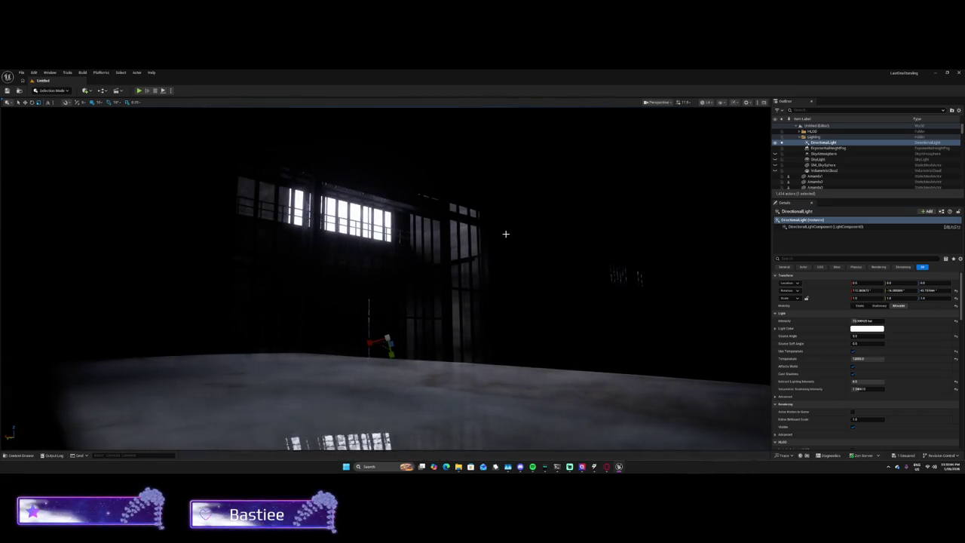
Step: Snip a region showing the dark hall and its glowing high barred windows
key("super+shift+s")
left_click_drag(0, 69, 445, 291)
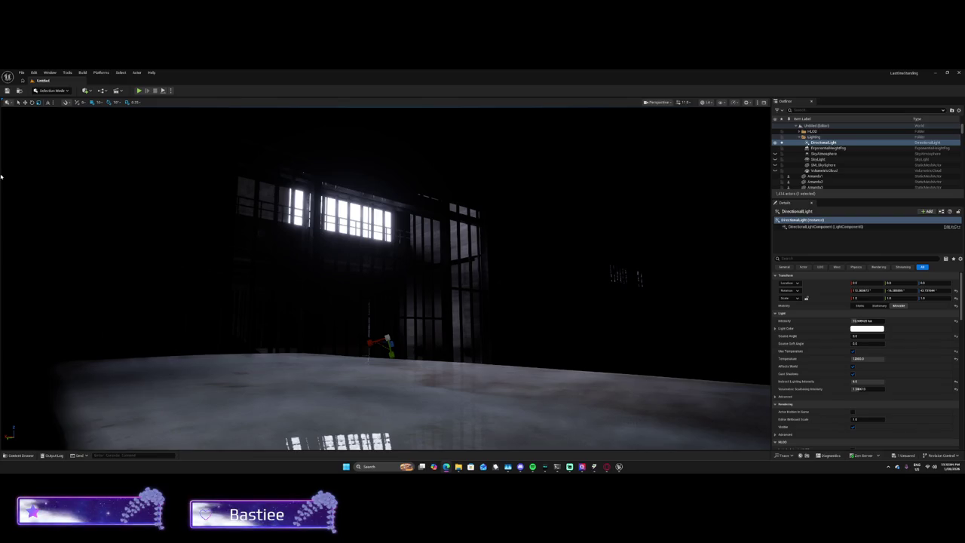
Step: Launch Roblox from the taskbar search, then bring up MSI Center to check hardware usage
left_click(354, 466)
type("r")
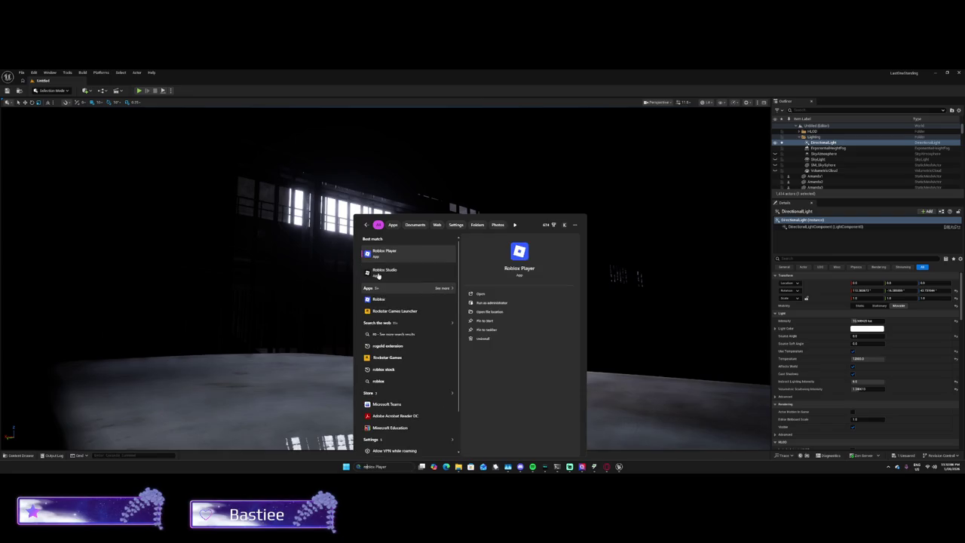
left_click(379, 272)
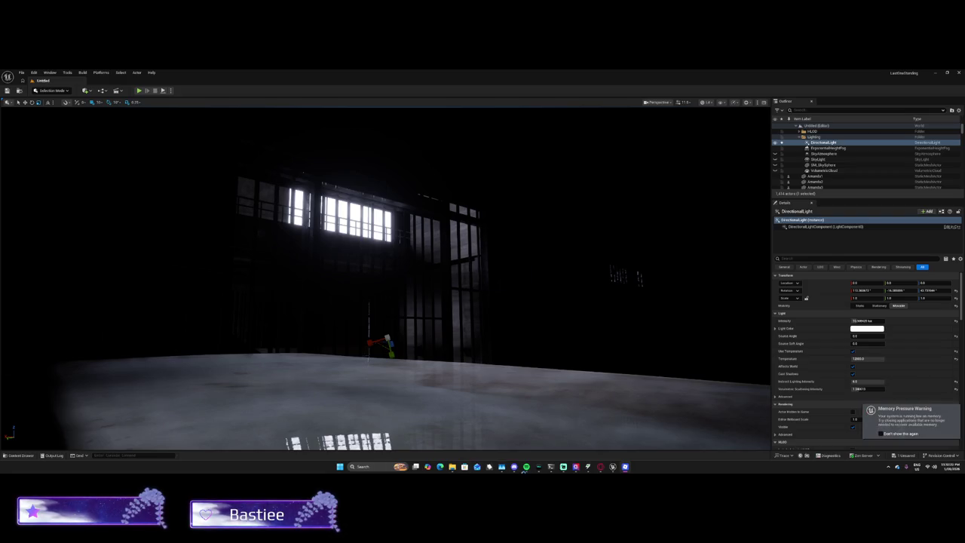
left_click(575, 466)
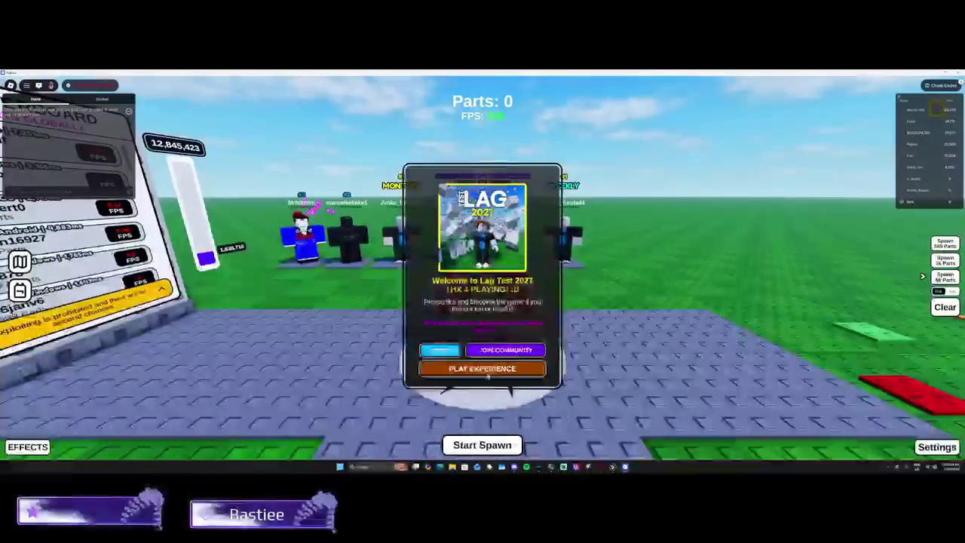
Step: Dismiss the welcome screen and walk the avatar along the path toward the other players
left_click(483, 368)
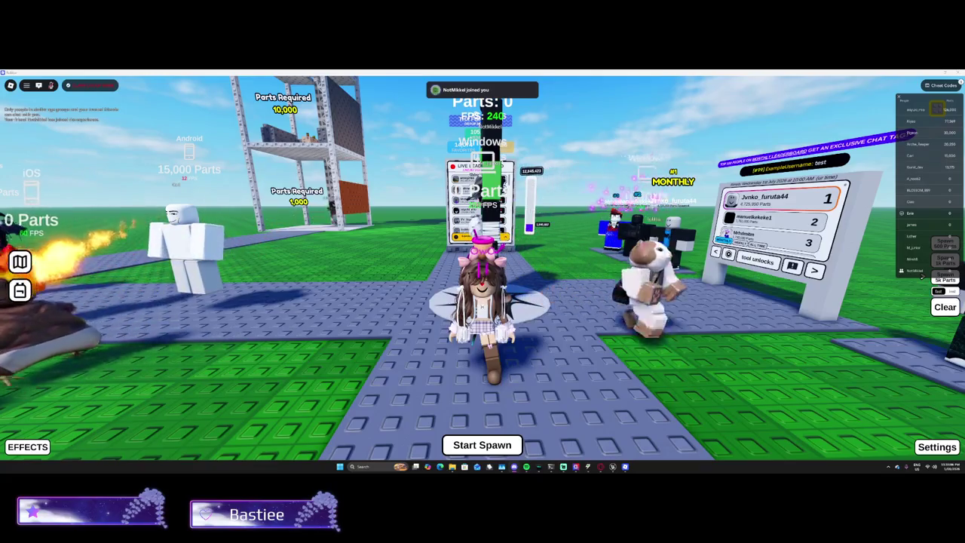
key("Left")
key("Left")
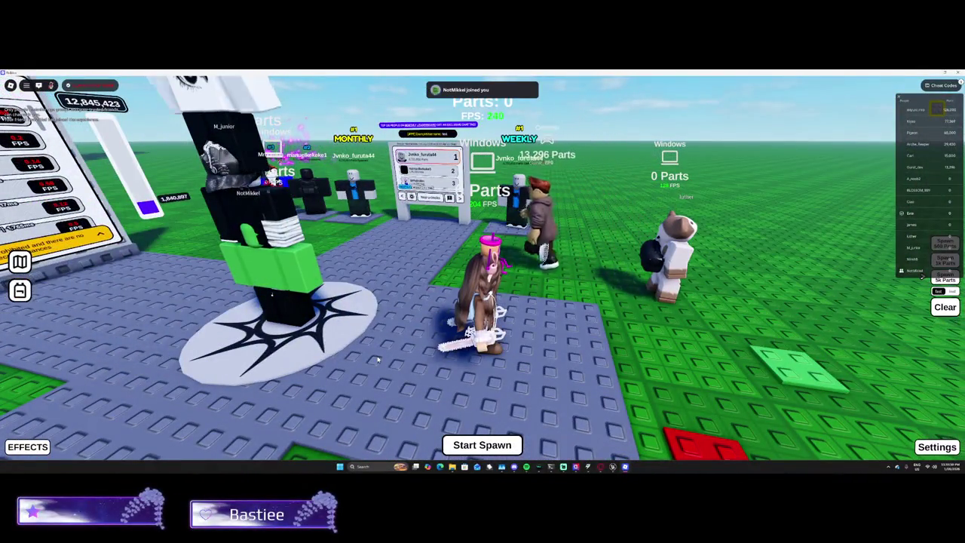
key("Left")
key("Left")
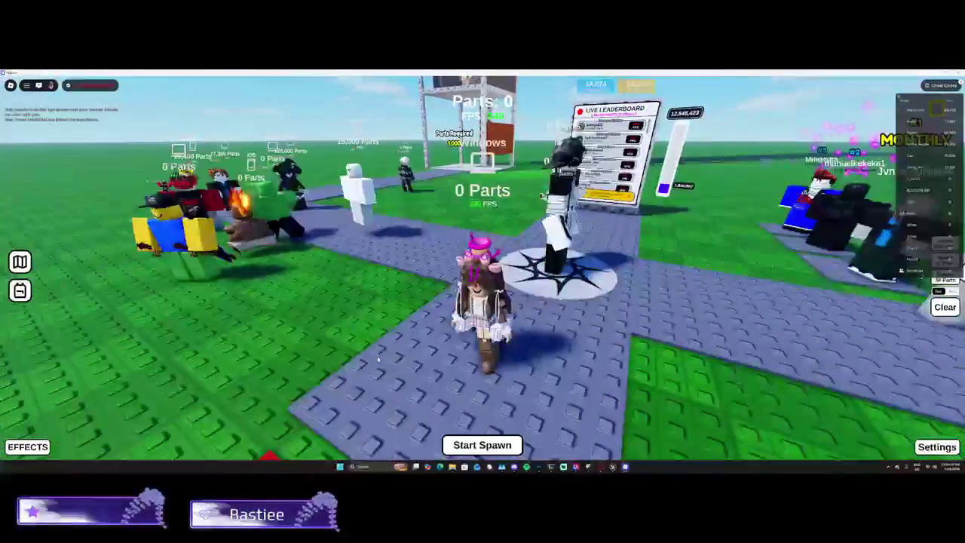
key("Up")
key("Left")
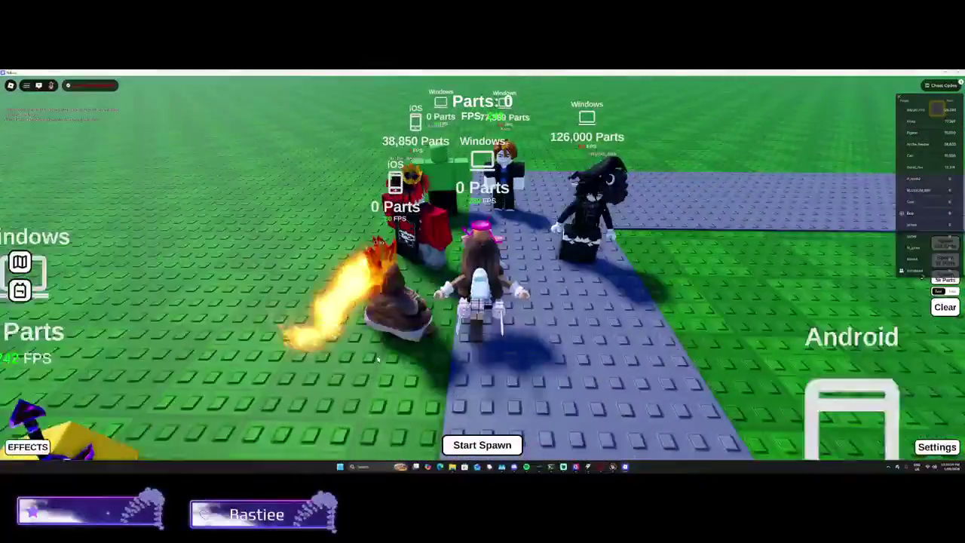
key("Left")
key("Up")
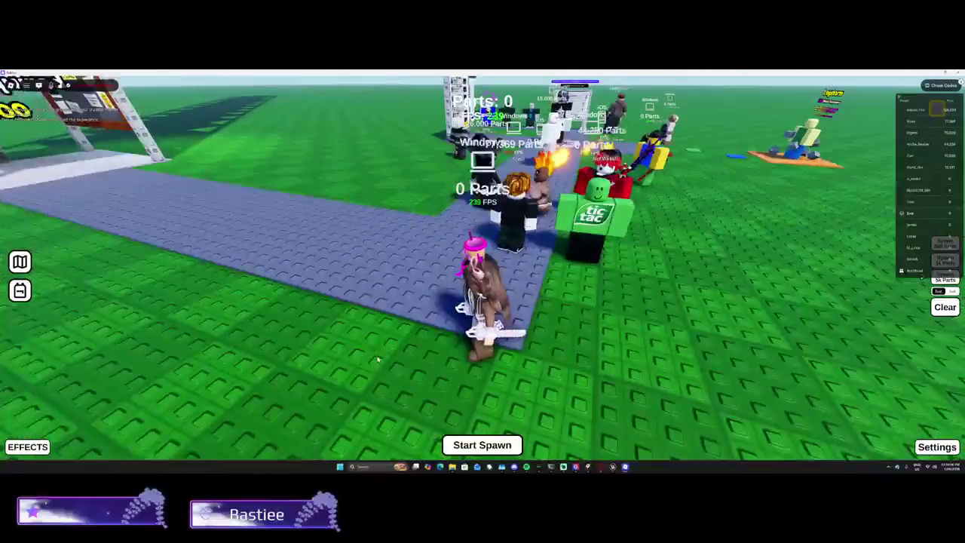